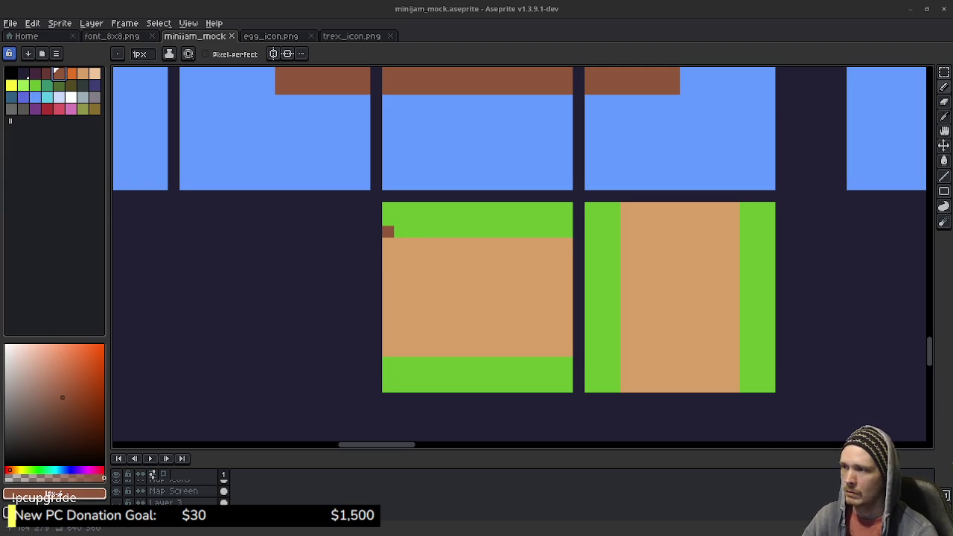
Draw brown edge lines: two horizontal on the left path tile, two vertical on the right.
left_click(388, 232)
left_click_drag(388, 231, 566, 232)
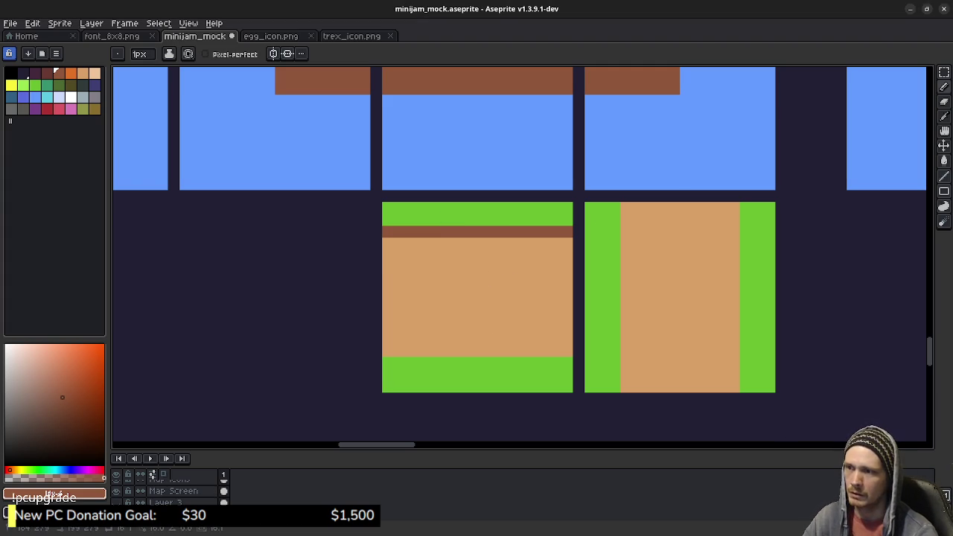
left_click_drag(388, 362, 567, 362)
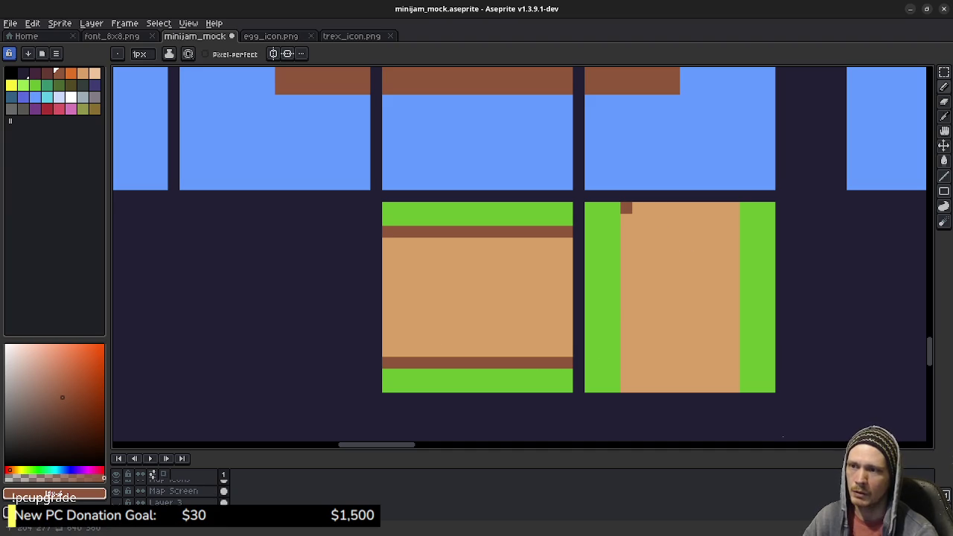
left_click_drag(614, 207, 614, 386)
left_click_drag(744, 386, 744, 208)
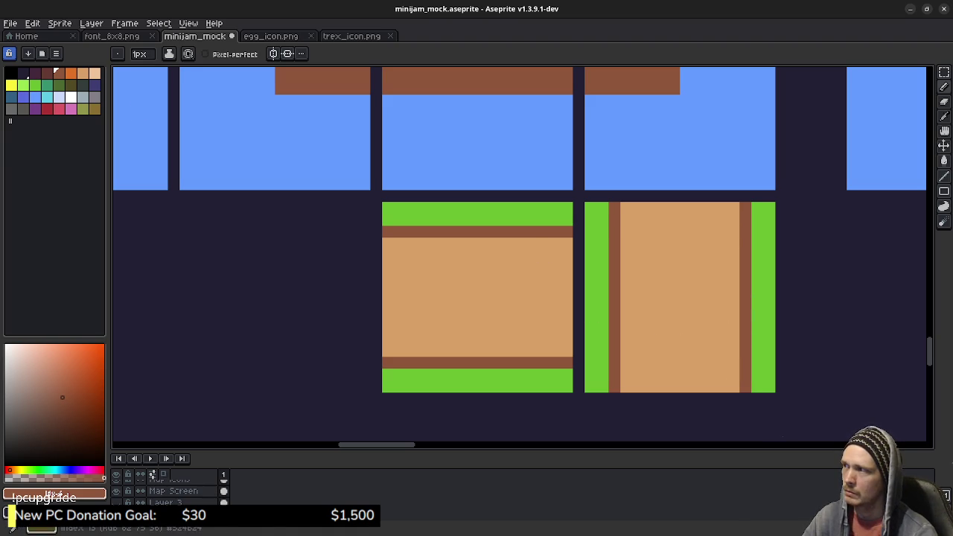
Choose a lighter tan as the drawing colour.
left_click(83, 72)
left_click_drag(637, 112, 618, 207)
left_click_drag(521, 298, 509, 227)
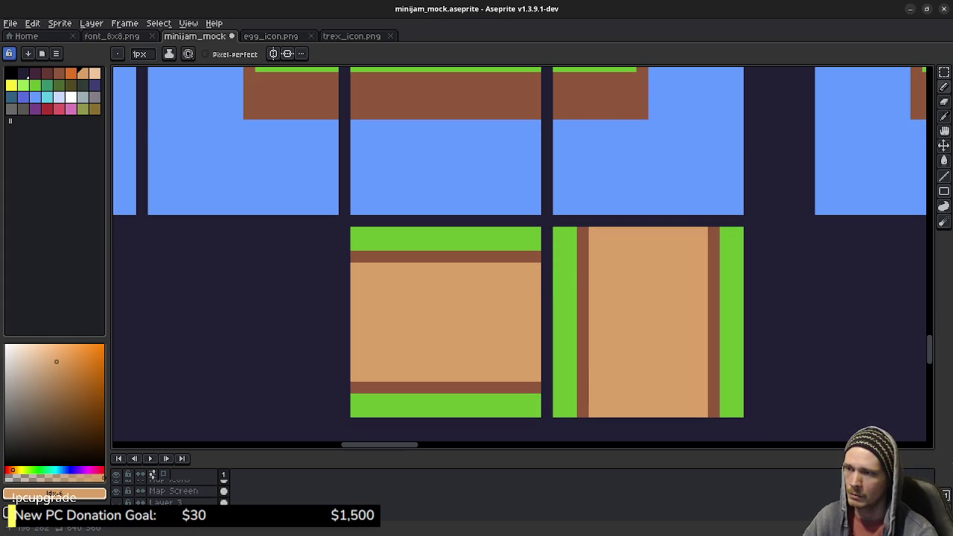
scroll(618, 274, "down", 1)
scroll(617, 274, "down", 1)
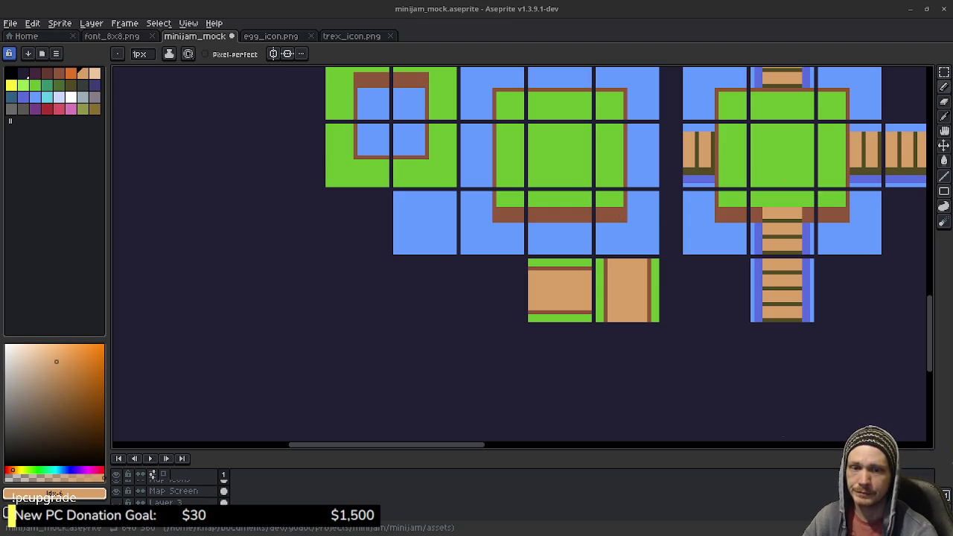
scroll(602, 224, "up", 3)
scroll(601, 225, "right", 2)
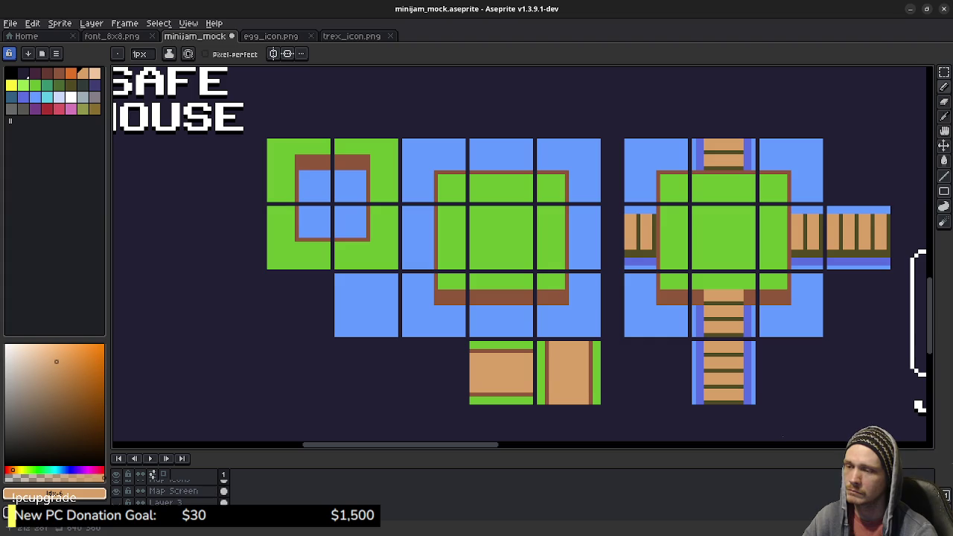
scroll(536, 396, "up", 1)
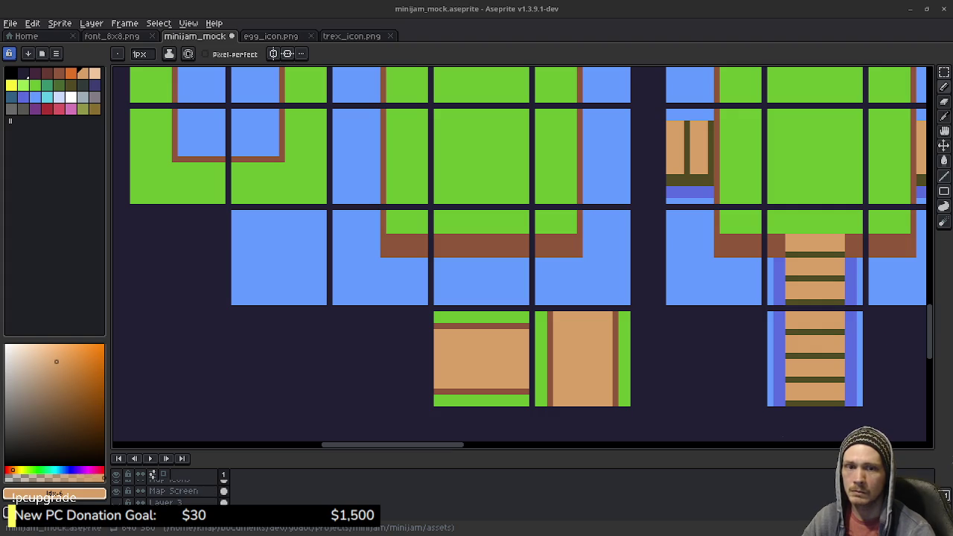
left_click_drag(888, 335, 897, 357)
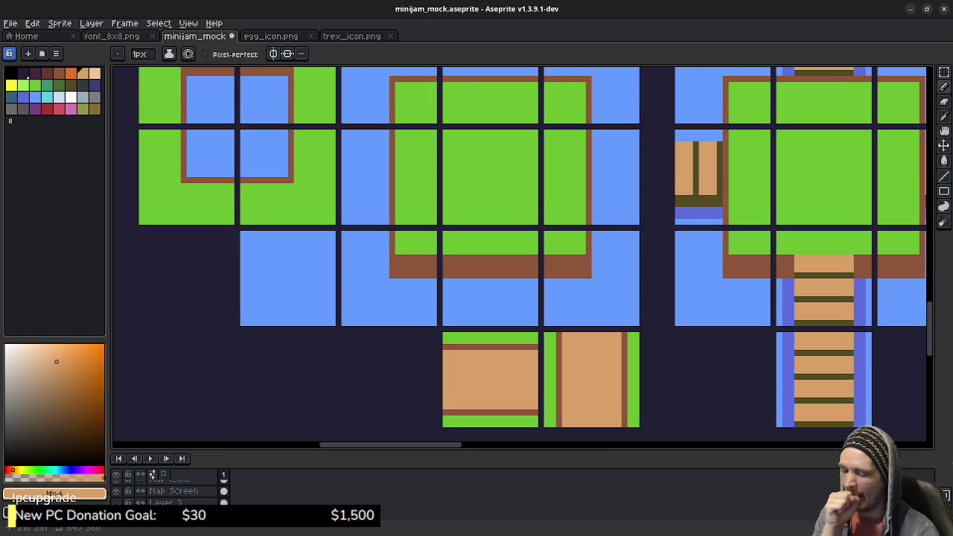
Bucket-fill both path tiles with a lighter tan, undoing an initial brown fill.
key("g")
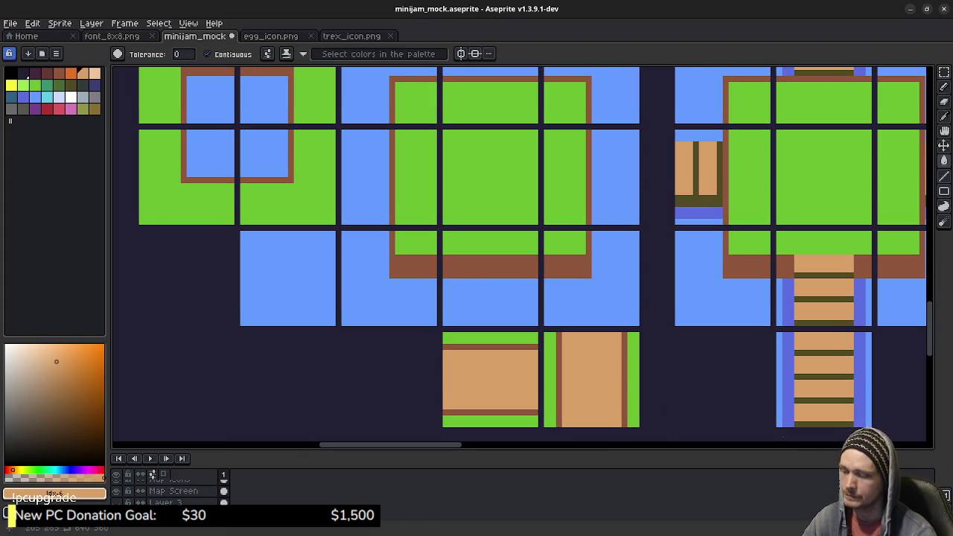
left_click_drag(148, 167, 142, 143)
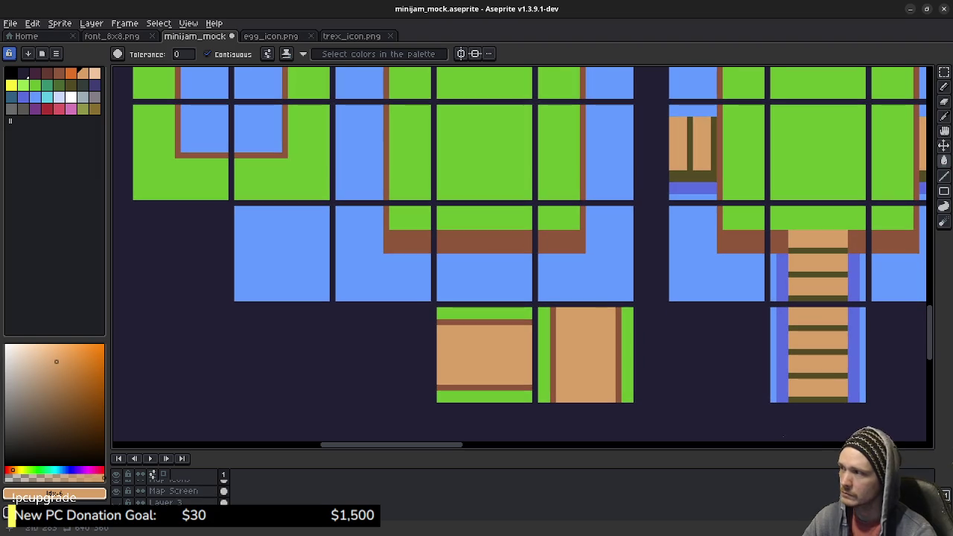
left_click(58, 73)
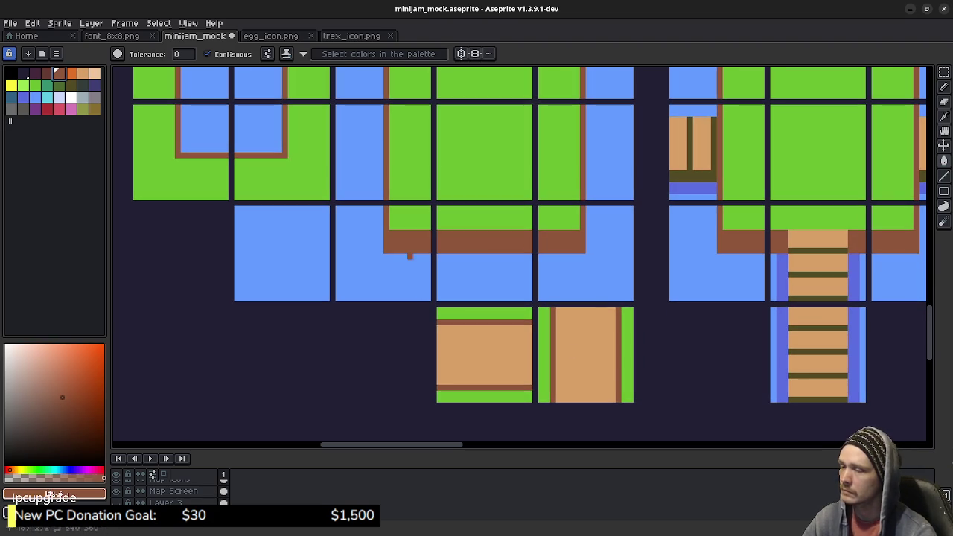
left_click(586, 355)
left_click(484, 355)
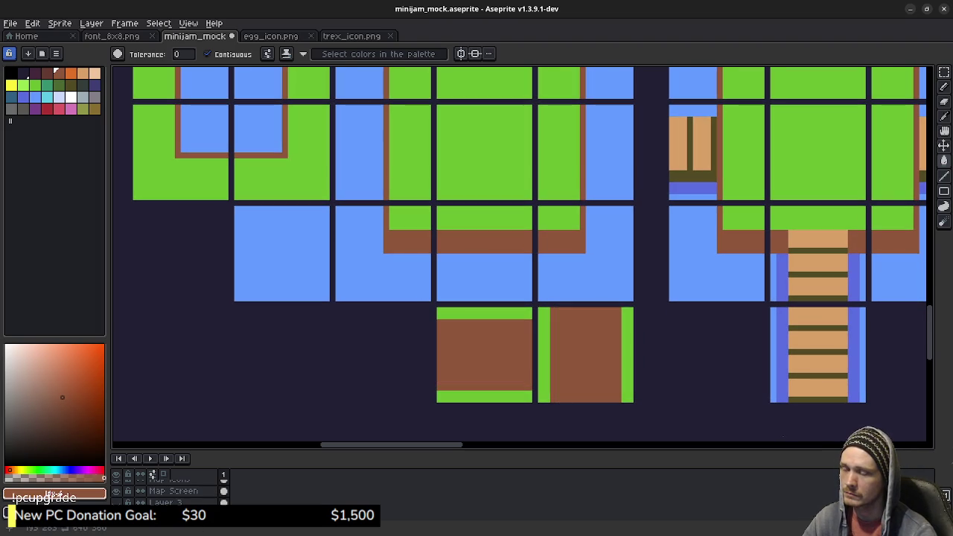
key("ctrl+z")
key("ctrl+z")
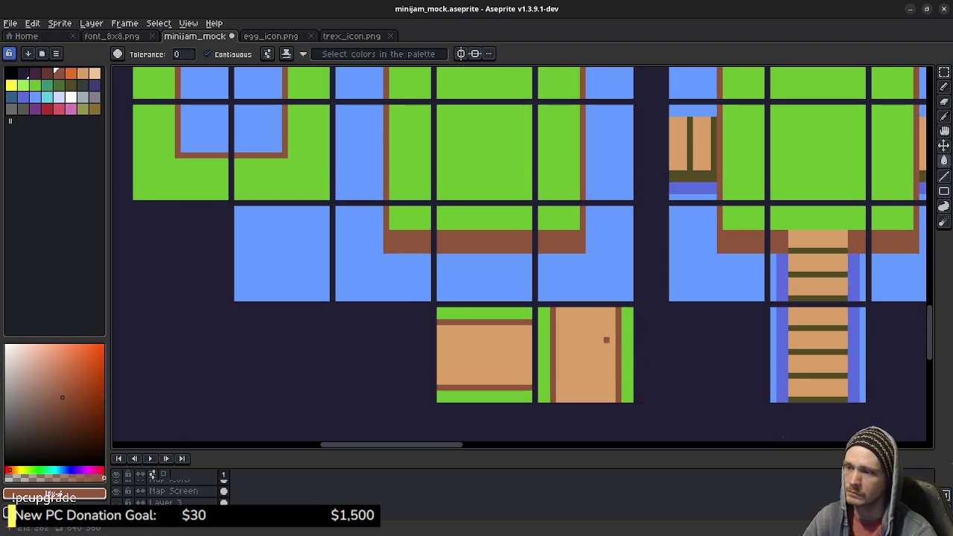
left_click(589, 341, "alt")
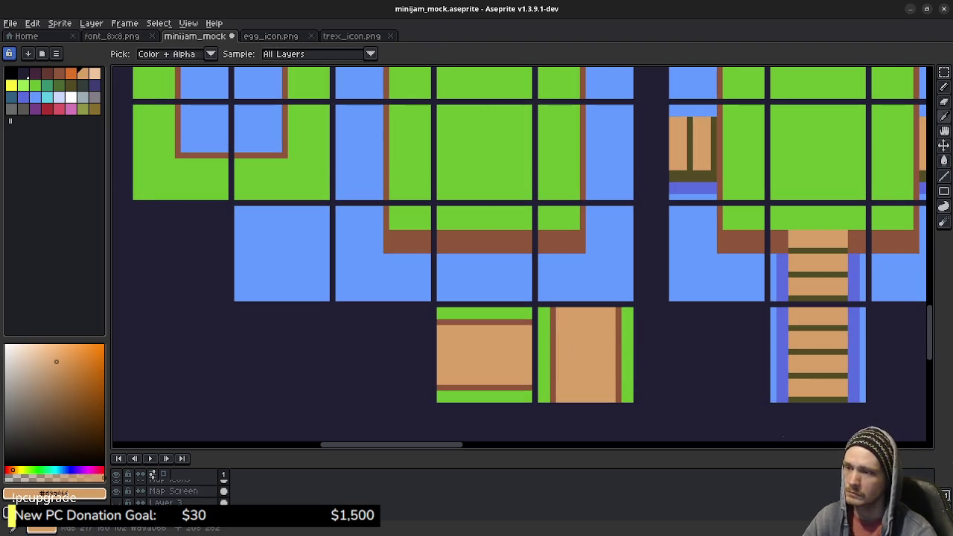
left_click(499, 351)
left_click(588, 356)
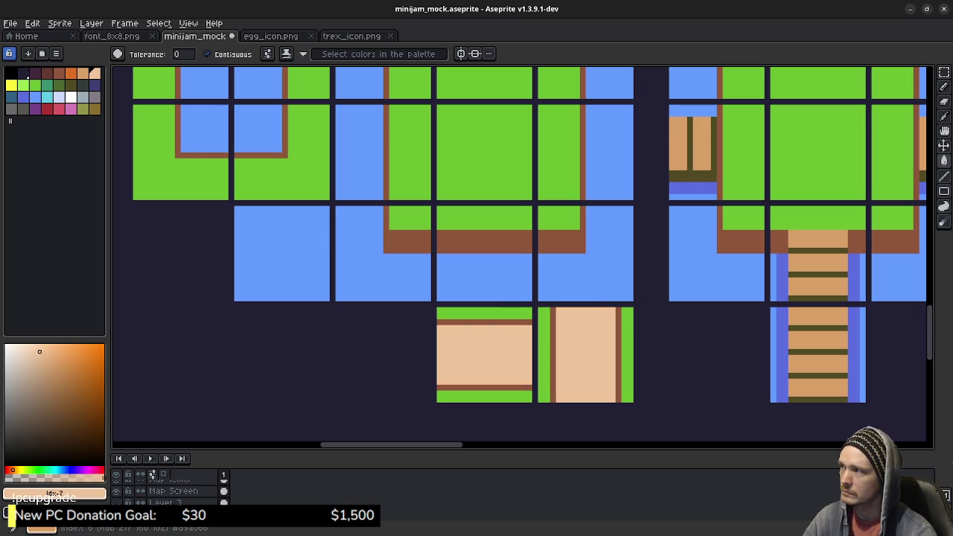
Recolour the four brown edge lines on both path tiles to a darker tan.
key("bracketleft")
left_click(488, 322)
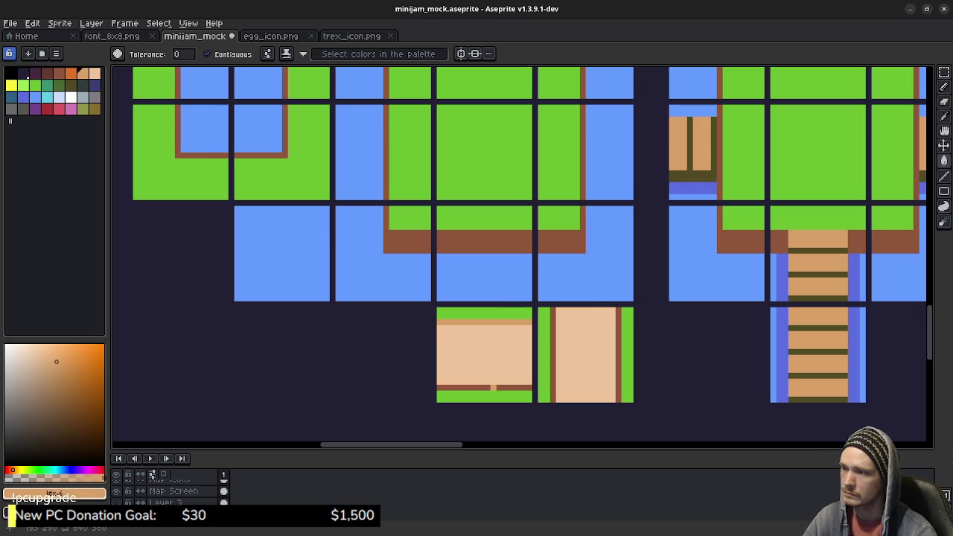
left_click(493, 387)
left_click(553, 358)
left_click(618, 340)
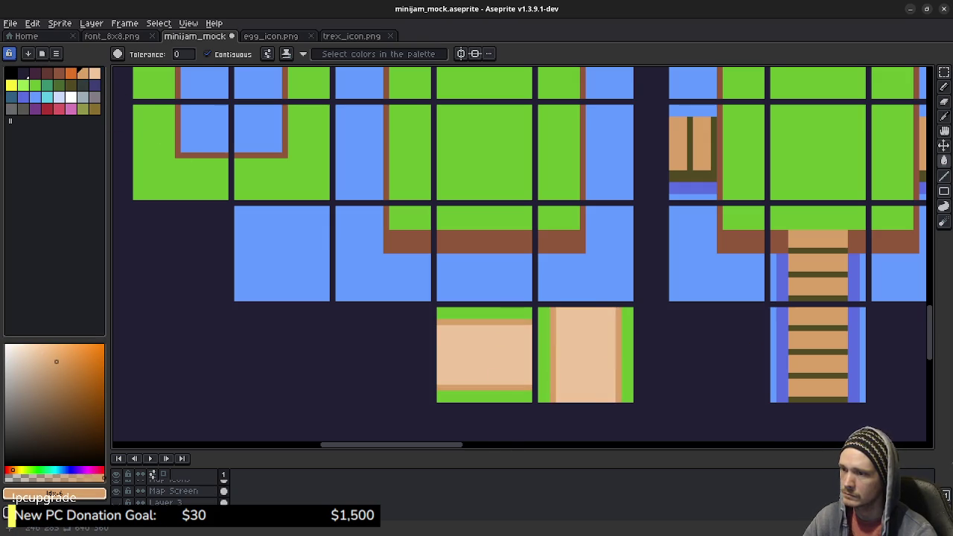
scroll(755, 346, "down", 1)
scroll(669, 373, "down", 1)
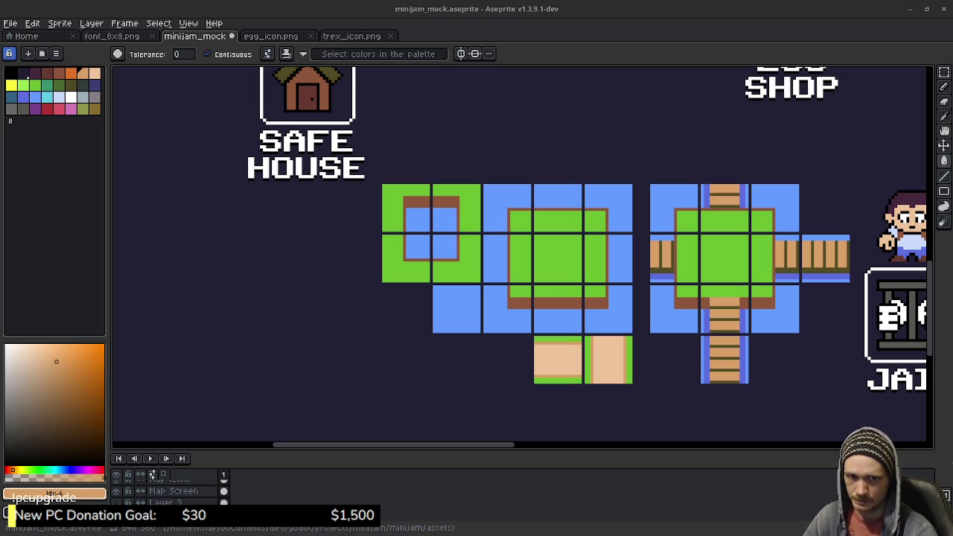
scroll(596, 367, "up", 2)
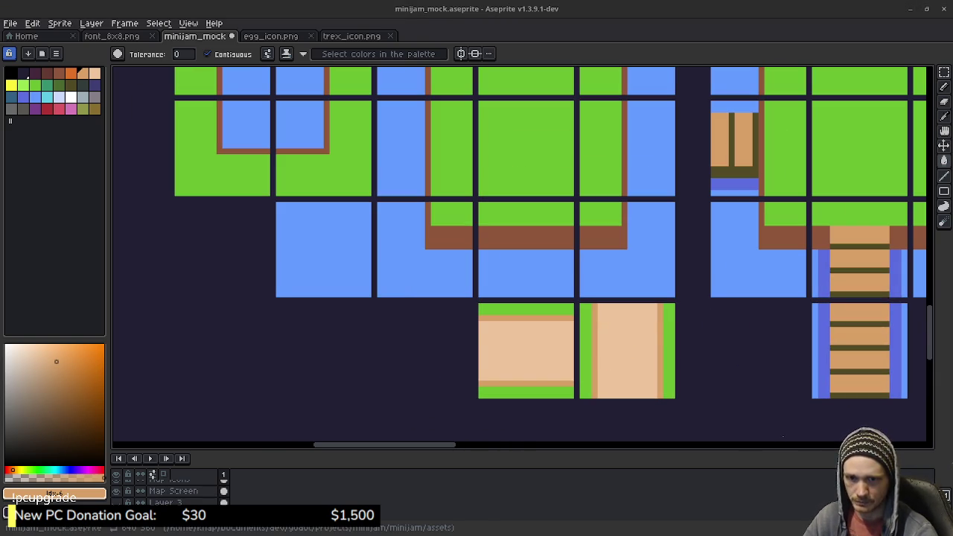
Paint darker-tan columns down both sides of the right path tile with the Pencil.
key("v")
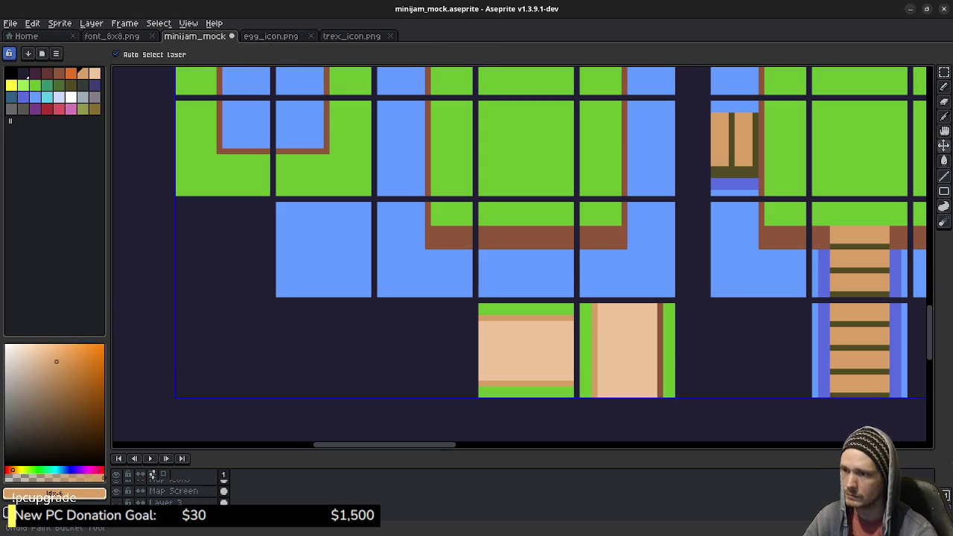
key("g")
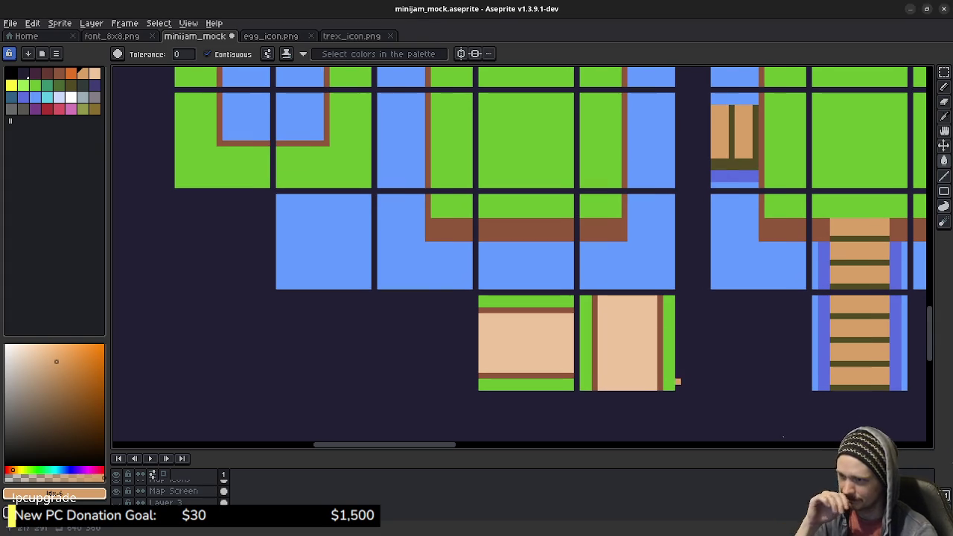
scroll(646, 382, "up", 3)
left_click_drag(591, 336, 605, 314)
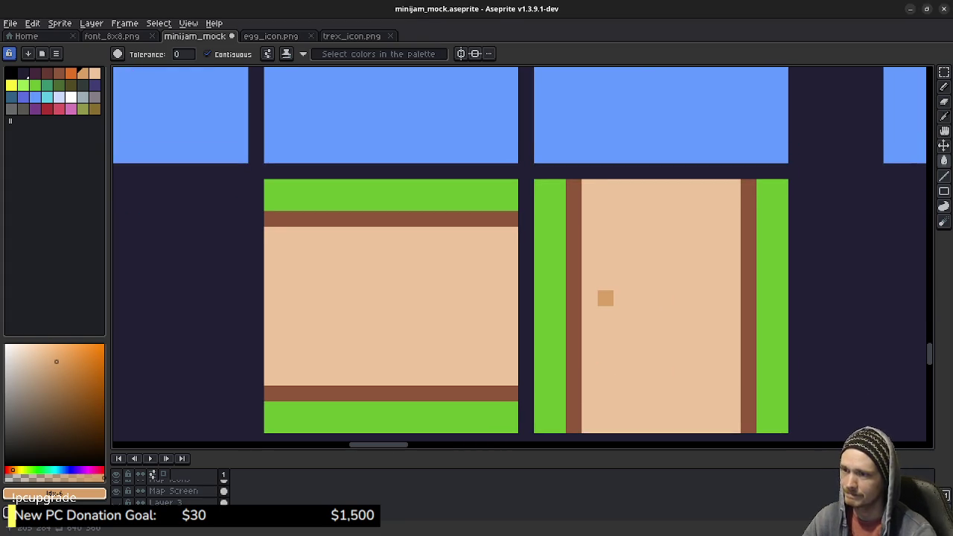
key("b")
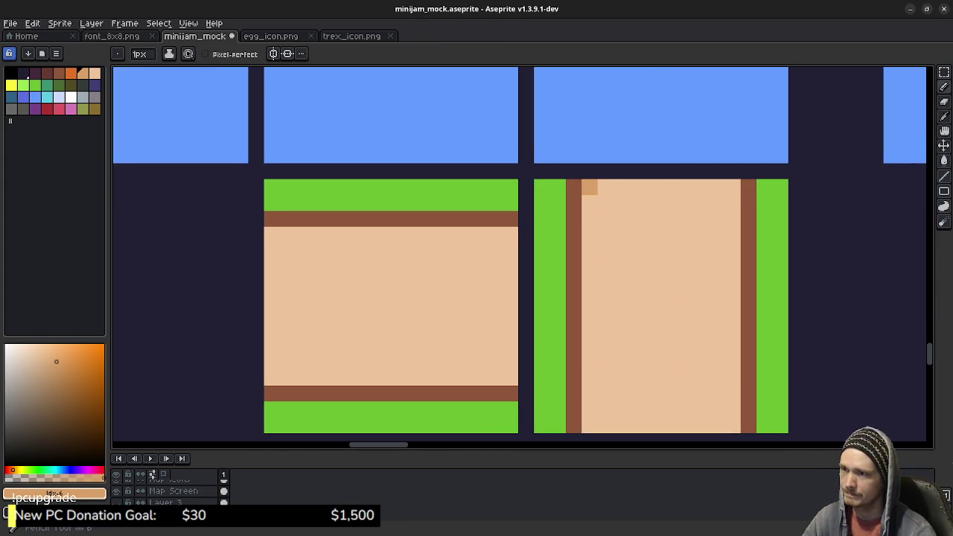
left_click_drag(588, 187, 588, 425)
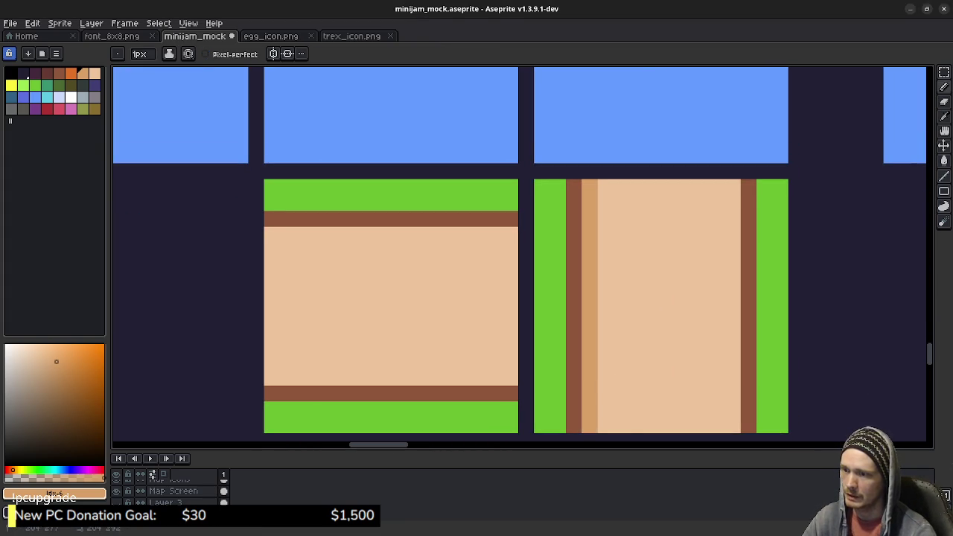
left_click_drag(732, 425, 733, 187)
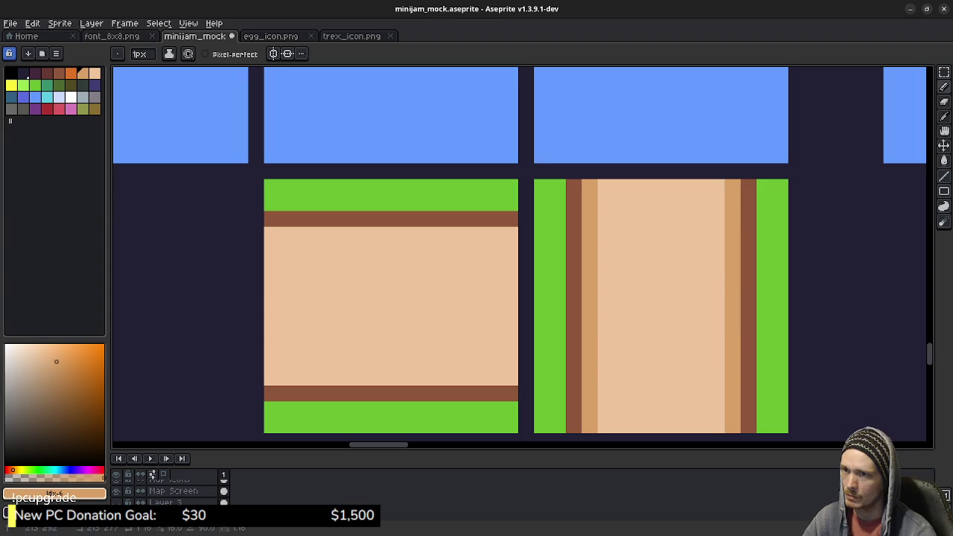
Paint darker-tan rows along the top and bottom of the left path tile.
left_click_drag(510, 234, 272, 235)
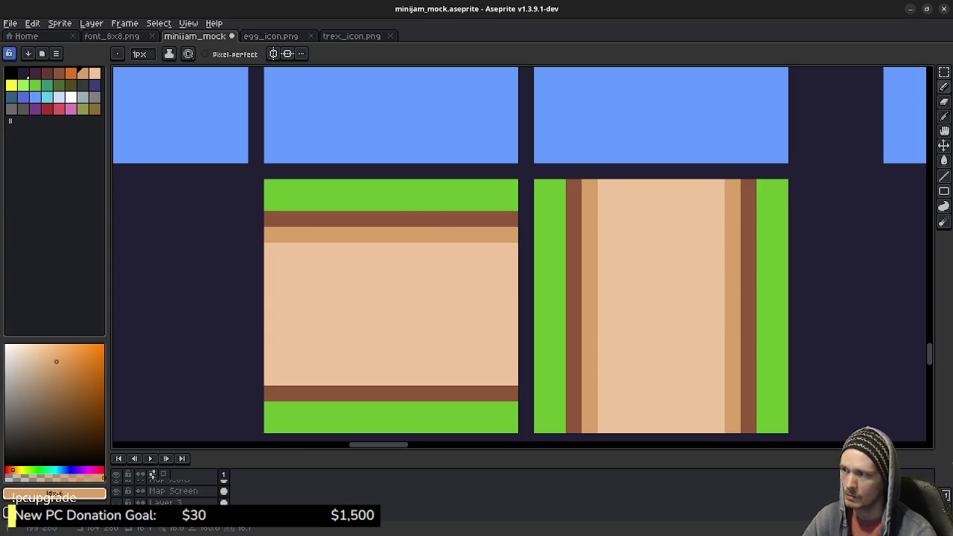
left_click_drag(272, 377, 510, 377)
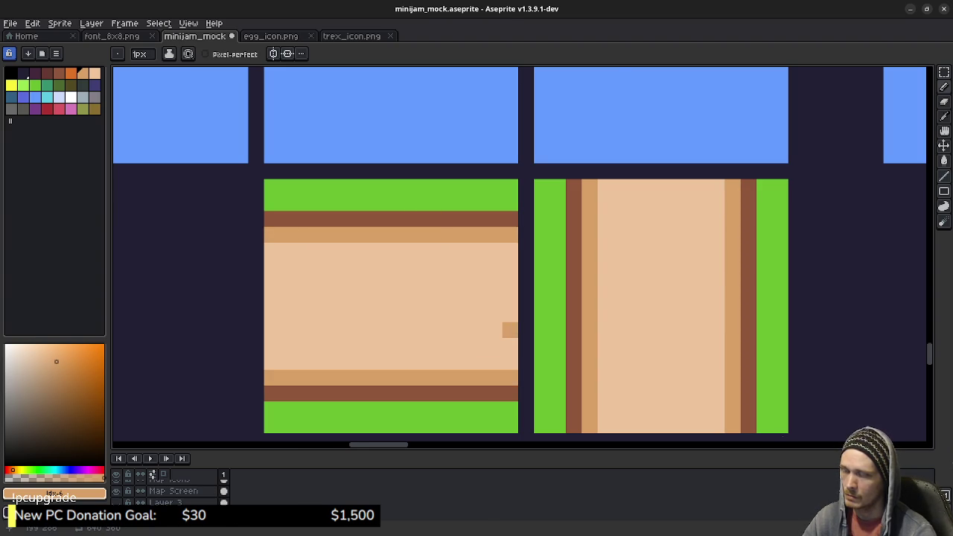
scroll(502, 322, "down", 2)
scroll(502, 322, "down", 1)
scroll(502, 322, "down", 1)
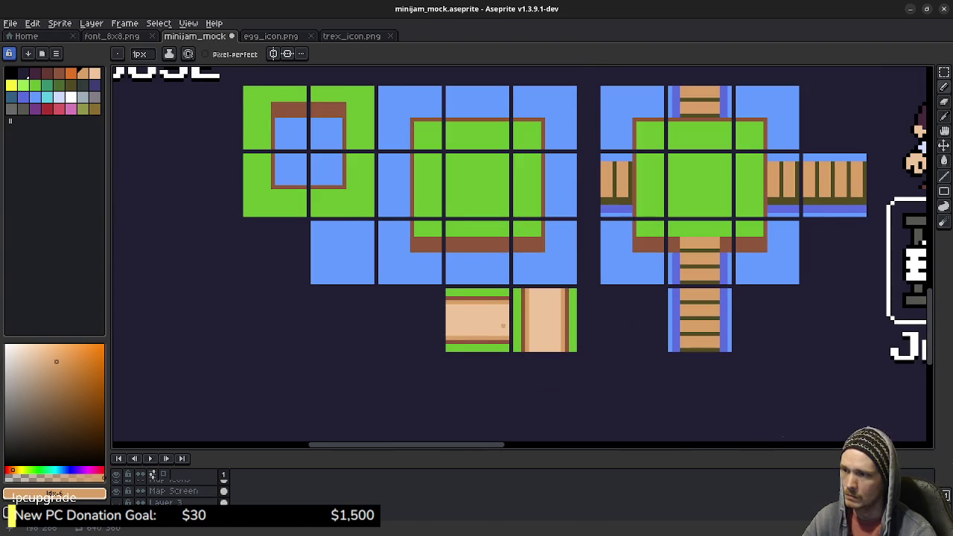
Paint-bucket the light-tan centres of the left and right path tiles with darker tan.
scroll(503, 325, "up", 1)
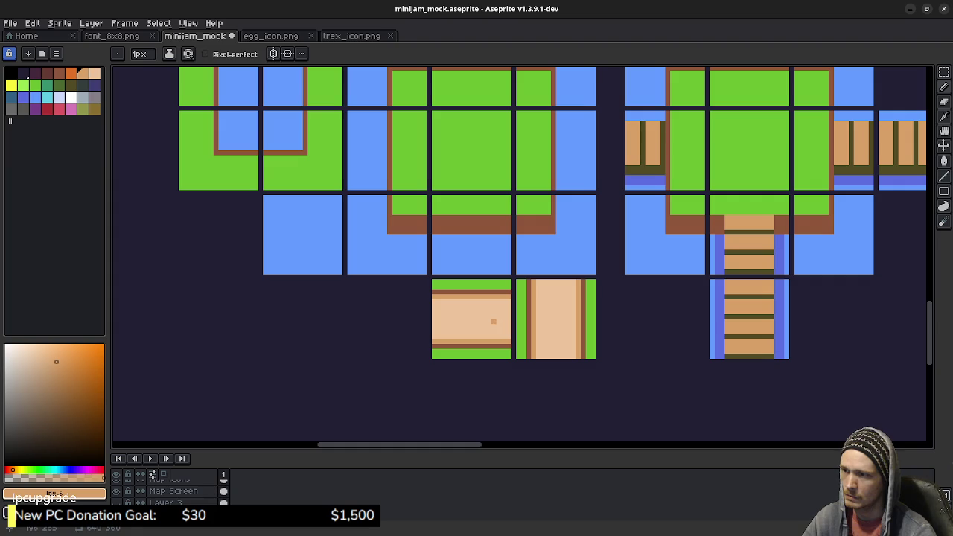
key("g")
left_click(469, 320)
left_click(563, 307)
left_click(556, 327)
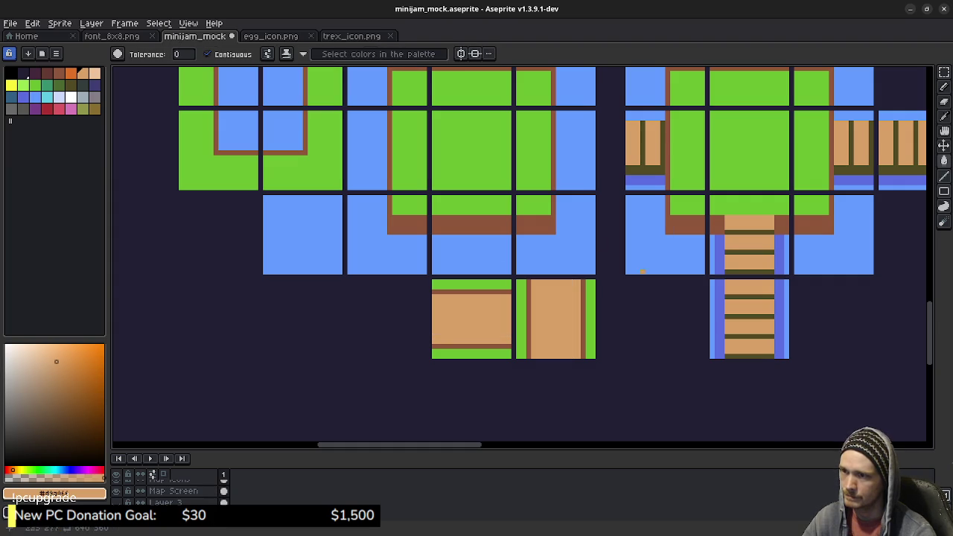
left_click_drag(662, 237, 632, 318)
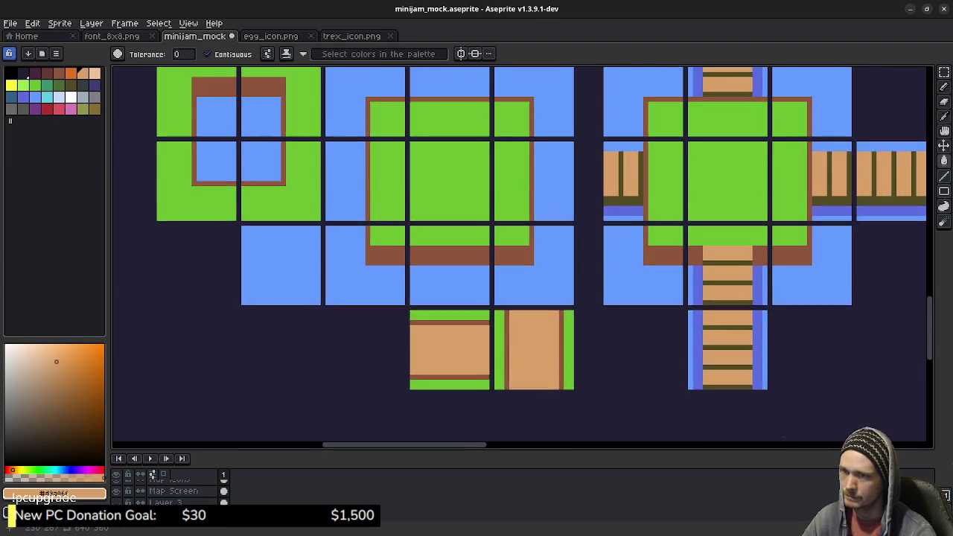
scroll(669, 246, "down", 1)
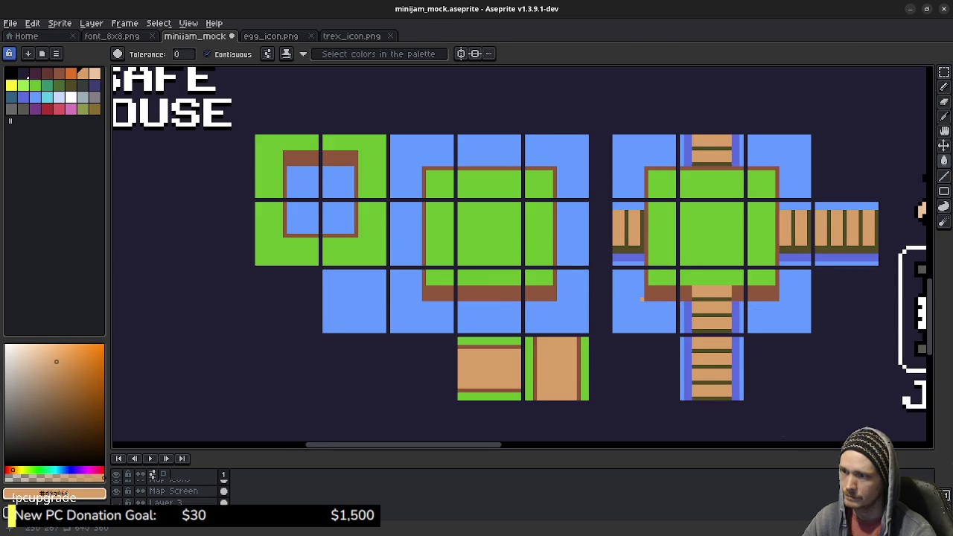
left_click_drag(521, 268, 507, 269)
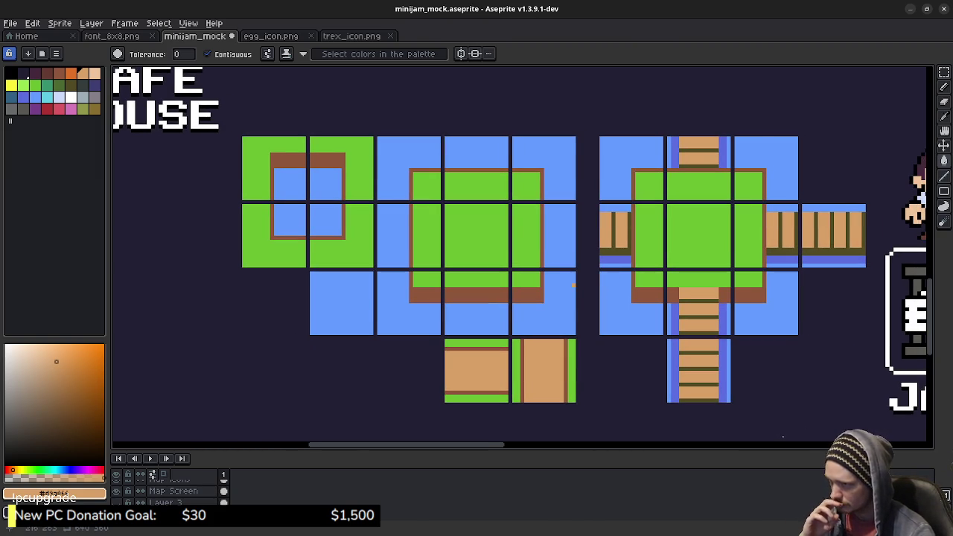
scroll(569, 277, "up", 3)
scroll(557, 283, "up", 1)
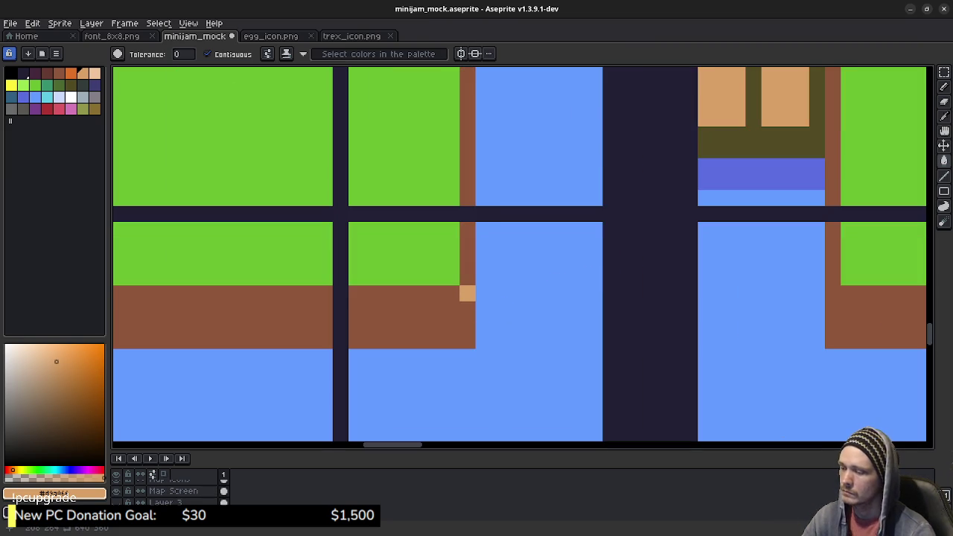
key("b")
left_click(467, 293, "alt")
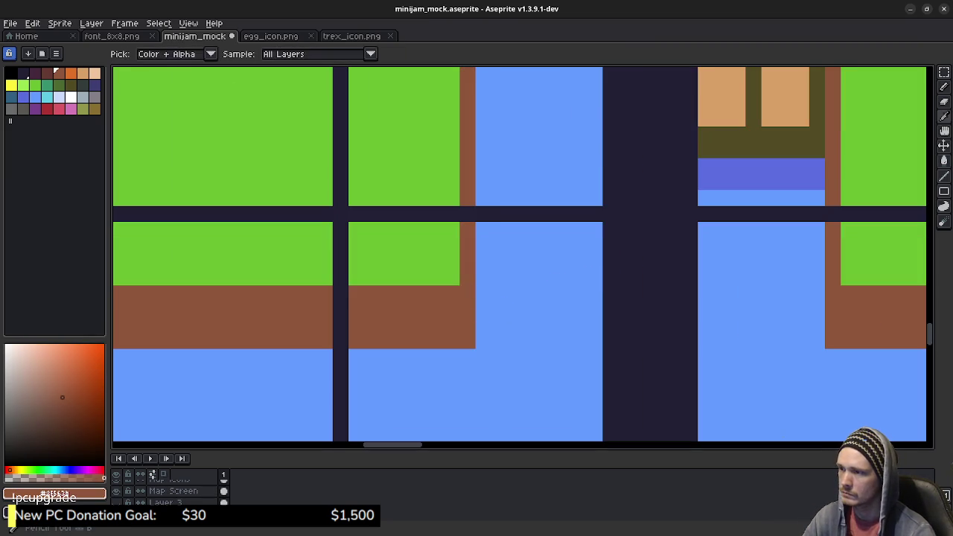
left_click_drag(467, 294, 483, 325)
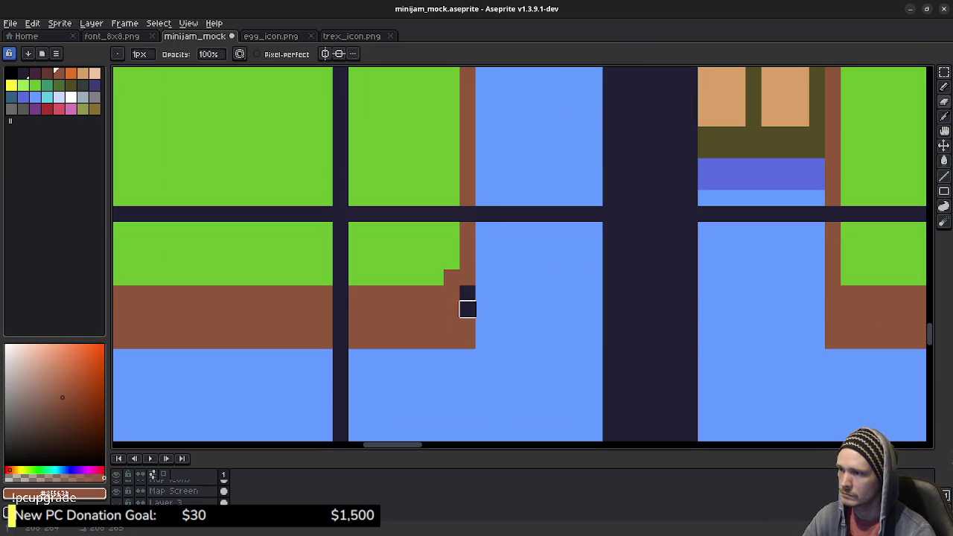
left_click(506, 320, "alt")
left_click_drag(467, 293, 466, 343)
left_click(483, 325)
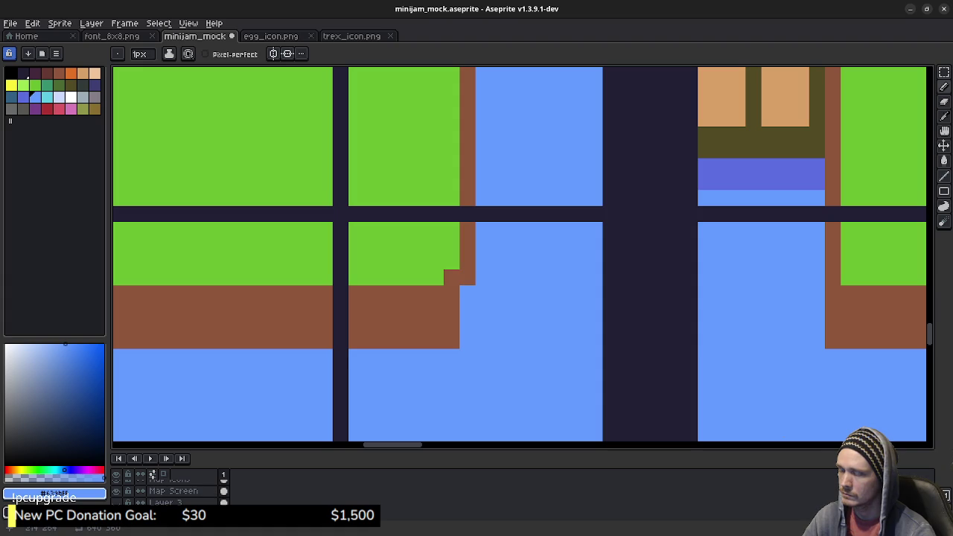
key("ctrl+z")
key("ctrl+z")
key("ctrl+z")
key("ctrl+z")
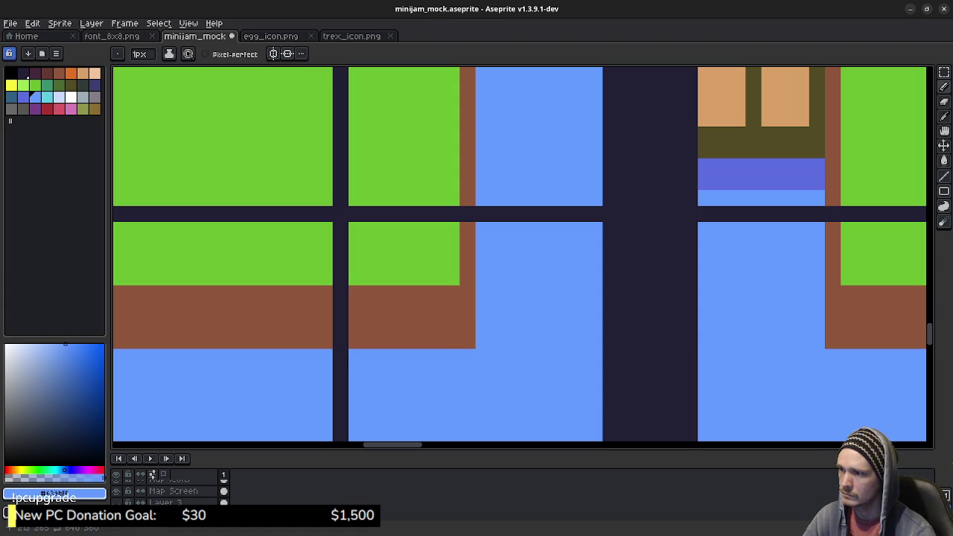
Pick #5b6ee1 and draw the purple-blue band around the shore corner and island bottom.
left_click(739, 182, "alt")
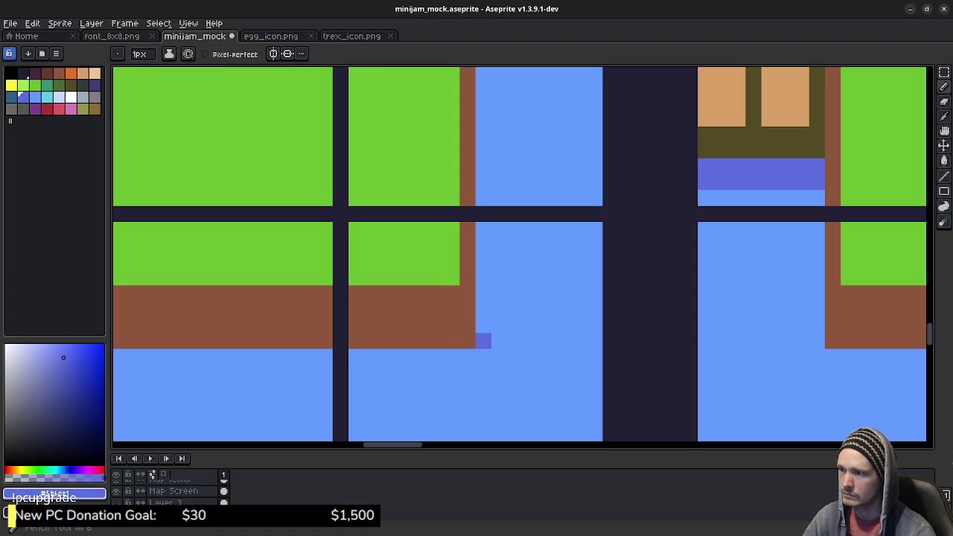
left_click_drag(483, 229, 340, 357)
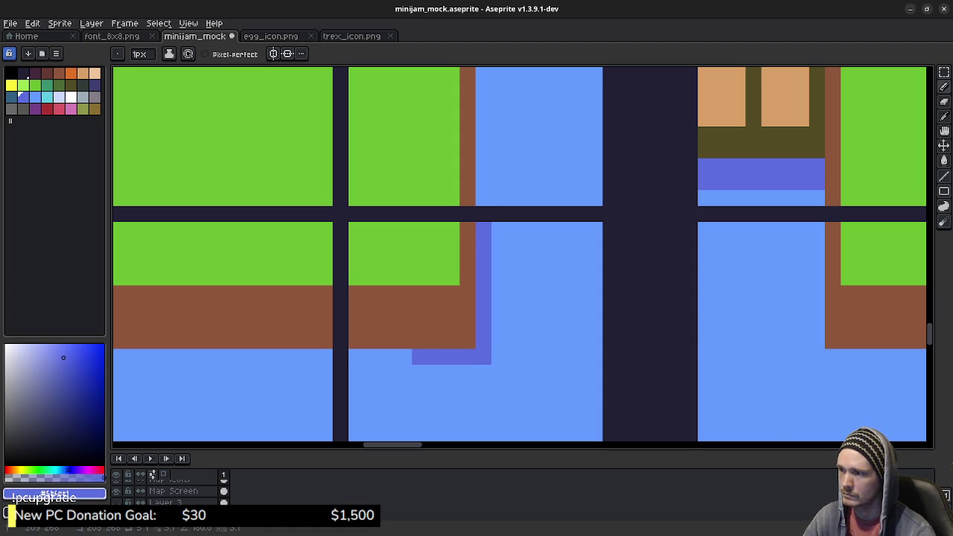
scroll(419, 355, "left", 5)
left_click(404, 339, "shift")
mouse_move(396, 339)
left_mouse_down()
mouse_move(257, 339)
mouse_move(244, 212)
left_mouse_up()
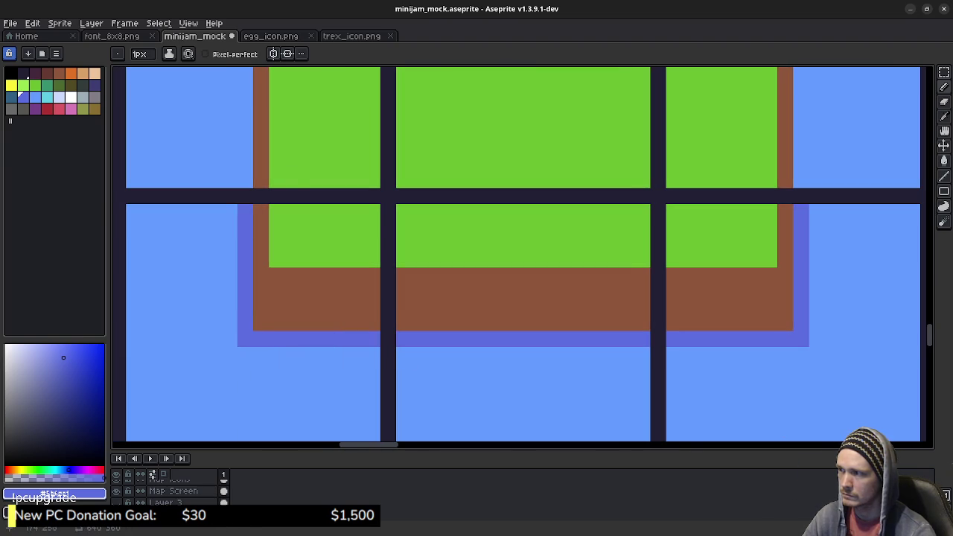
scroll(245, 213, "up", 5)
scroll(245, 212, "left", 2)
scroll(521, 257, "up", 3)
scroll(521, 258, "left", 1)
Trace the purple-blue band along the island's left, top, right and bottom shores.
left_click_drag(379, 439, 379, 140)
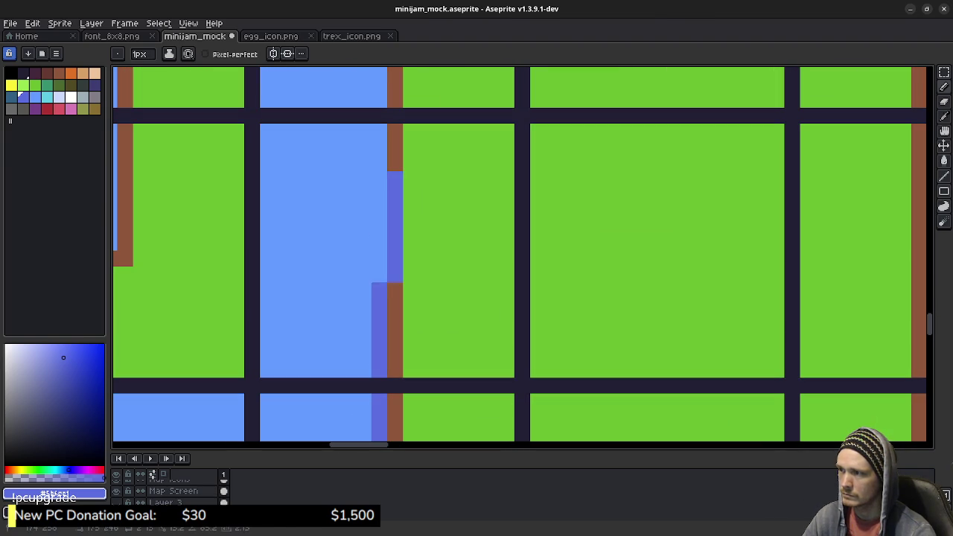
scroll(379, 140, "up", 3)
scroll(379, 140, "left", 1)
mouse_move(441, 327)
left_mouse_down()
mouse_move(424, 187)
mouse_move(574, 177)
left_mouse_up()
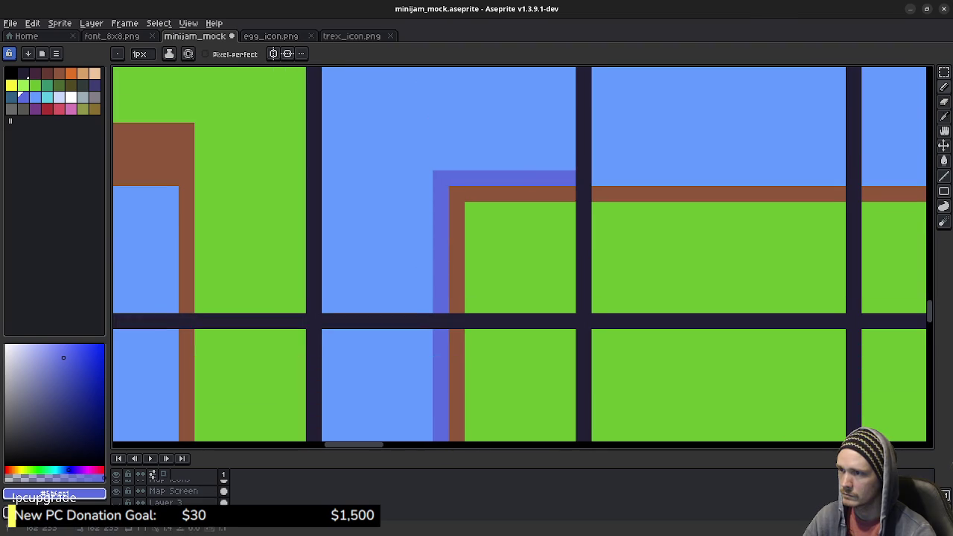
scroll(574, 177, "up", 1)
scroll(575, 177, "right", 3)
scroll(394, 216, "right", 1)
mouse_move(395, 216)
left_mouse_down()
mouse_move(807, 215)
mouse_move(807, 365)
left_mouse_up()
left_click_drag(712, 128, 712, 383)
left_click_drag(633, 431, 629, 123)
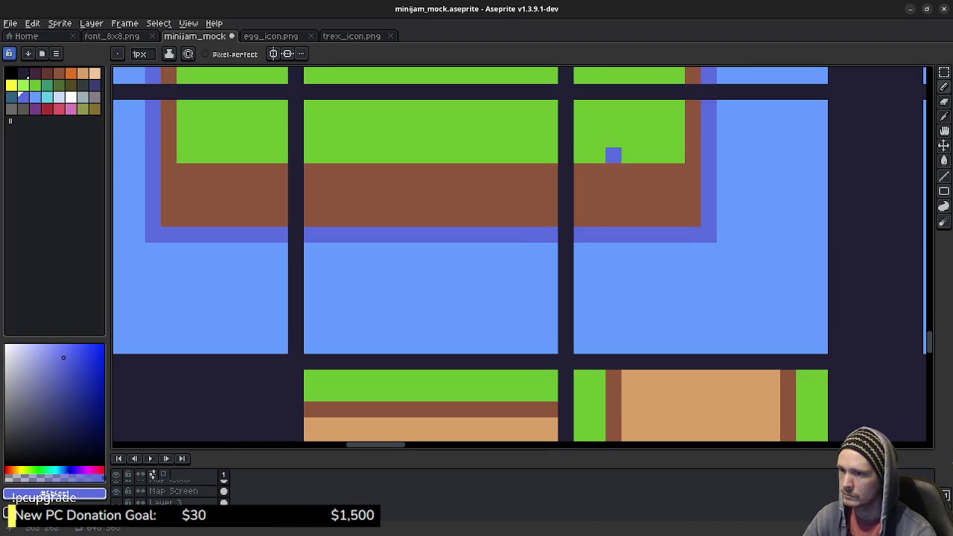
left_click_drag(153, 251, 716, 251)
Line the pond tile's inner left and top edges with the purple-blue.
scroll(594, 220, "down", 4)
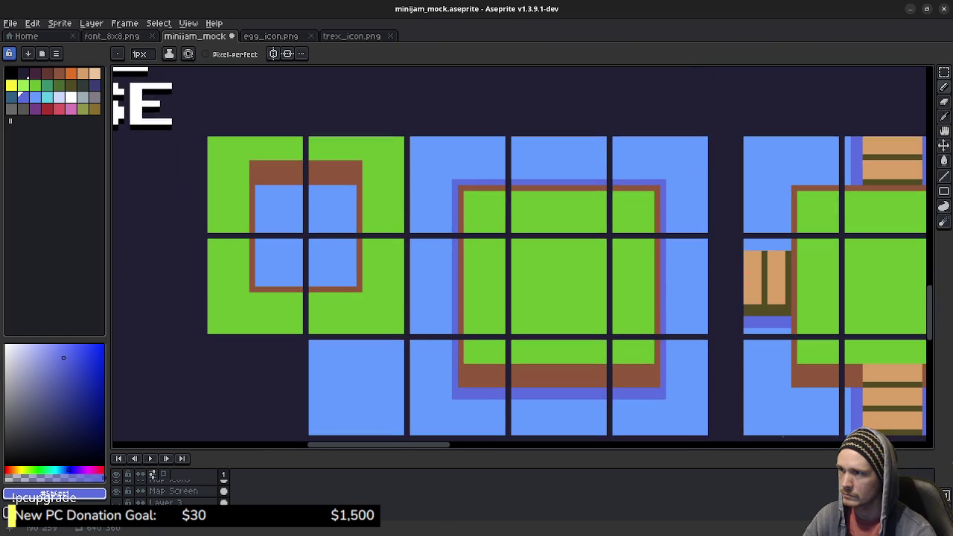
left_click_drag(521, 223, 622, 372)
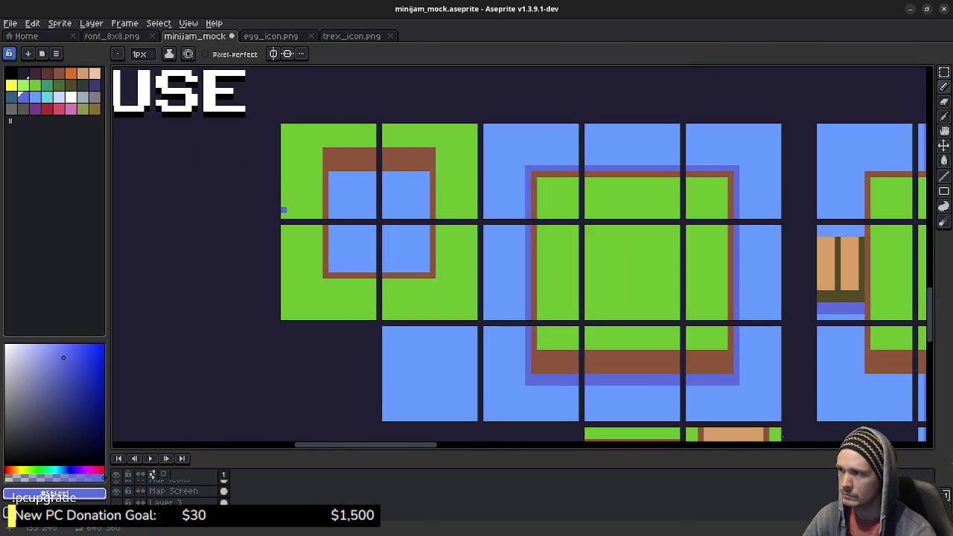
scroll(283, 213, "up", 3)
mouse_move(382, 238)
left_mouse_down()
mouse_move(394, 319)
mouse_move(382, 325)
mouse_move(566, 326)
mouse_move(572, 135)
mouse_move(382, 135)
mouse_move(382, 220)
left_mouse_up()
mouse_move(394, 148)
left_mouse_down()
mouse_move(561, 148)
mouse_move(561, 159)
left_mouse_up()
scroll(573, 224, "down", 3)
left_click_drag(744, 298, 521, 232)
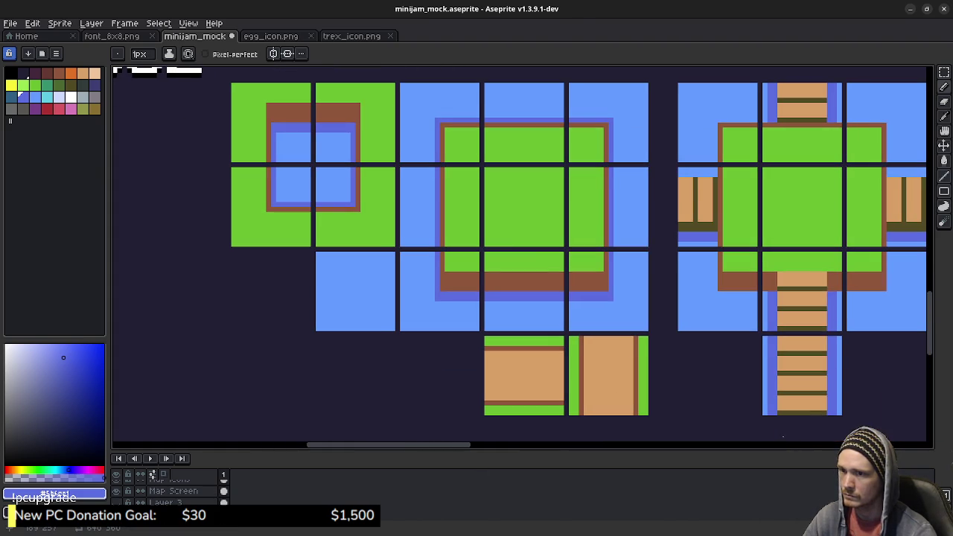
scroll(868, 286, "up", 1)
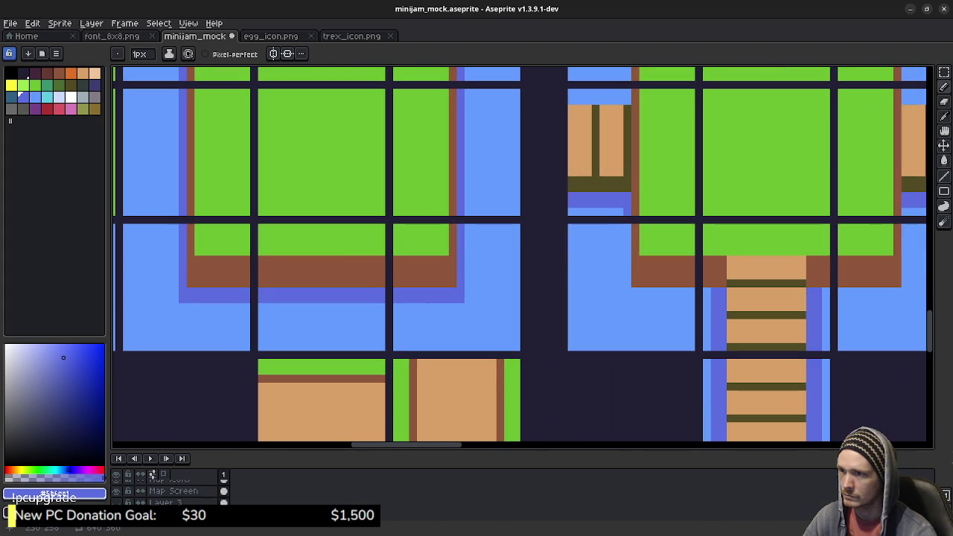
mouse_move(627, 224)
left_mouse_down()
mouse_move(627, 299)
mouse_move(693, 298)
mouse_move(660, 285)
left_mouse_up()
mouse_move(782, 292)
left_mouse_down()
mouse_move(655, 290)
mouse_move(731, 272)
mouse_move(731, 218)
left_mouse_up()
left_click_drag(729, 283, 665, 283)
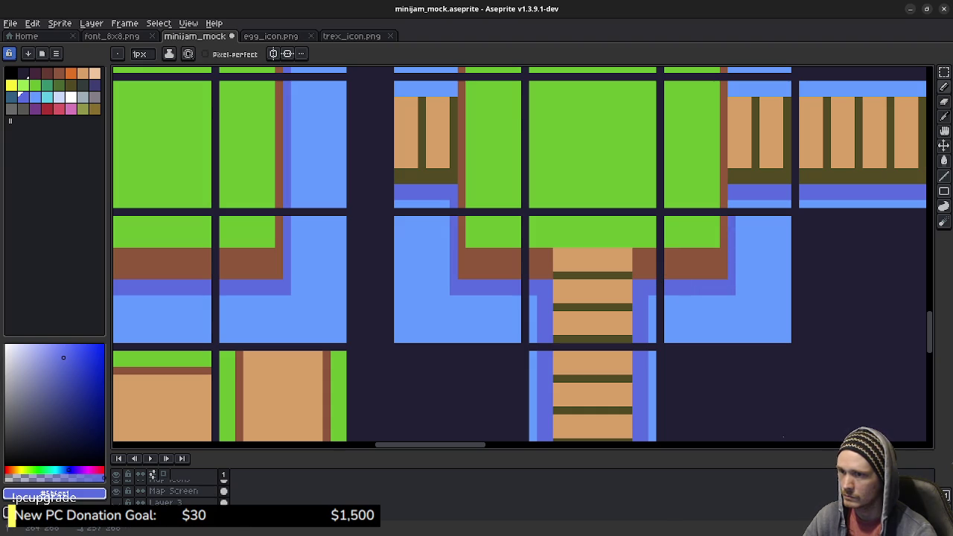
scroll(801, 298, "up", 5)
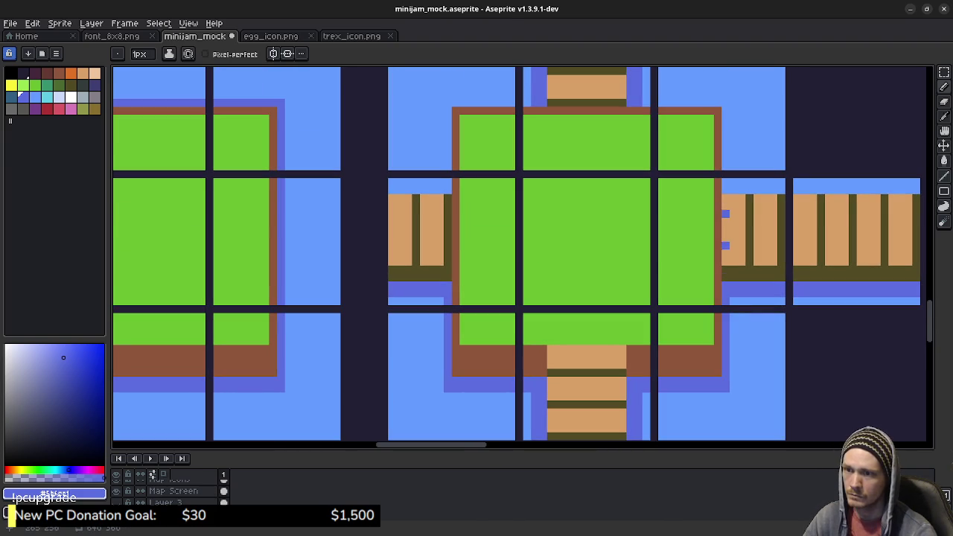
mouse_move(724, 170)
left_mouse_down()
mouse_move(725, 103)
mouse_move(642, 102)
left_mouse_up()
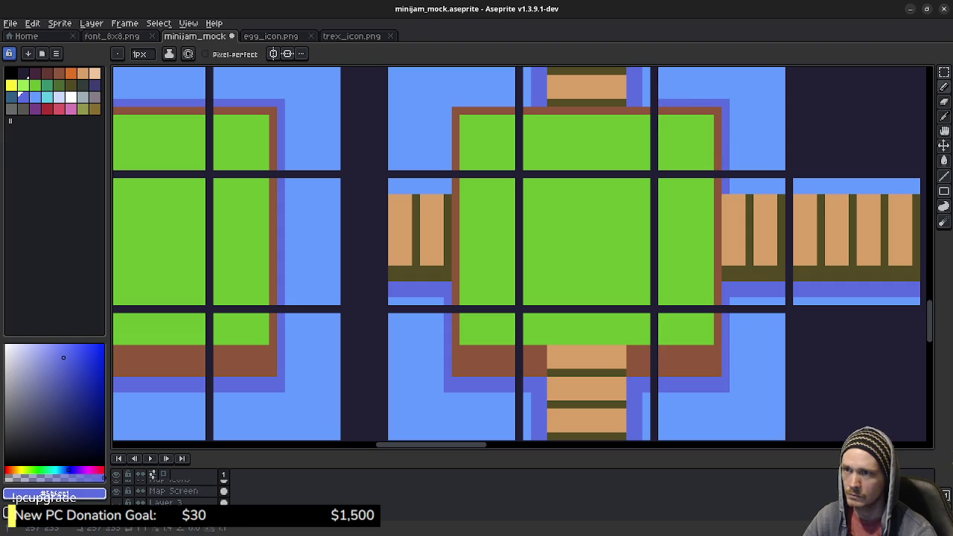
mouse_move(543, 111)
left_mouse_down()
mouse_move(447, 103)
mouse_move(448, 169)
left_mouse_up()
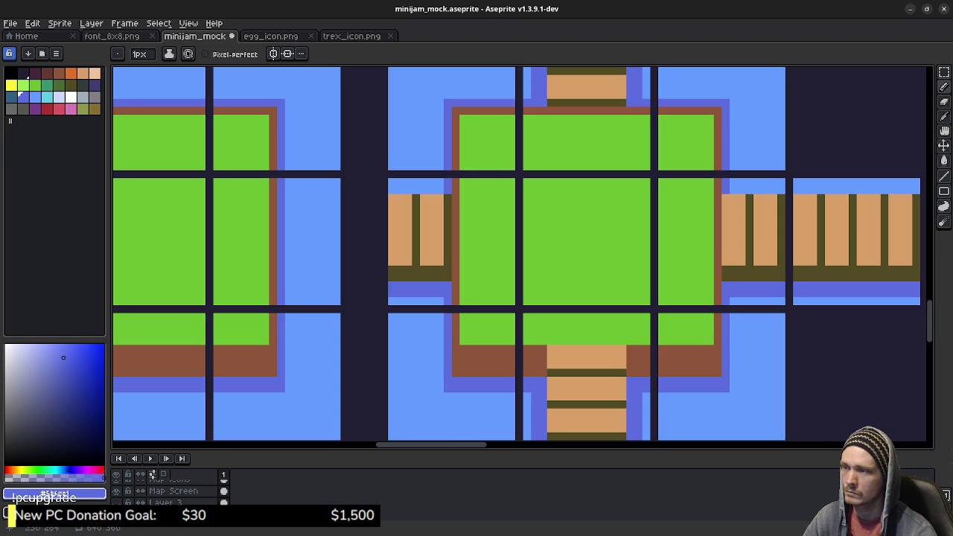
left_click_drag(415, 372, 520, 302)
scroll(605, 318, "down", 2)
scroll(605, 317, "down", 1)
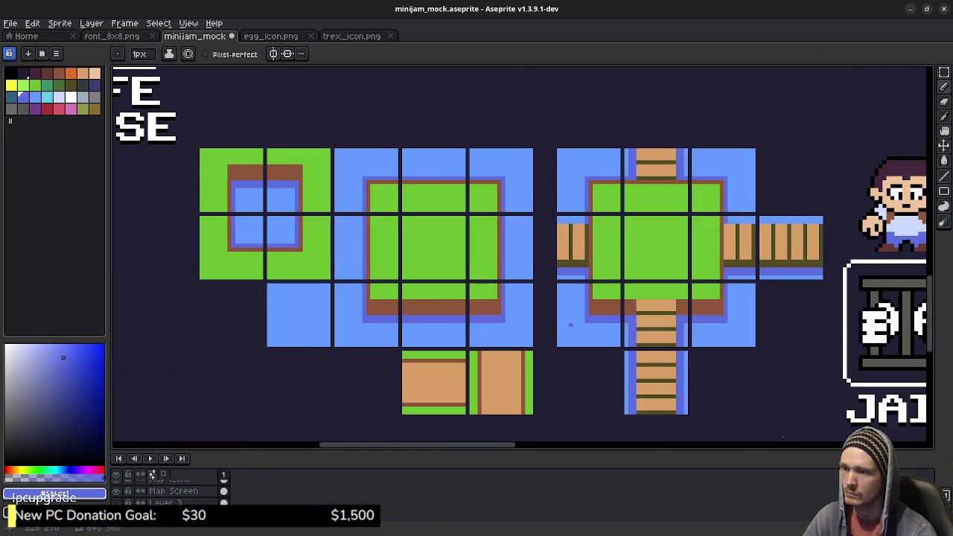
Repaint the dark-blue corner pixels, bottom row and side strip in light blue #639bff.
left_click_drag(605, 318, 586, 315)
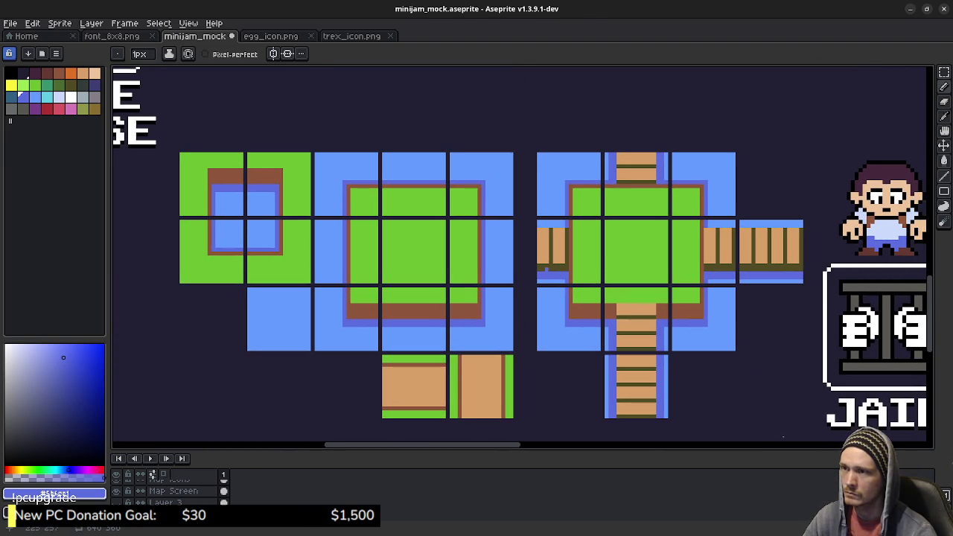
scroll(558, 264, "up", 2)
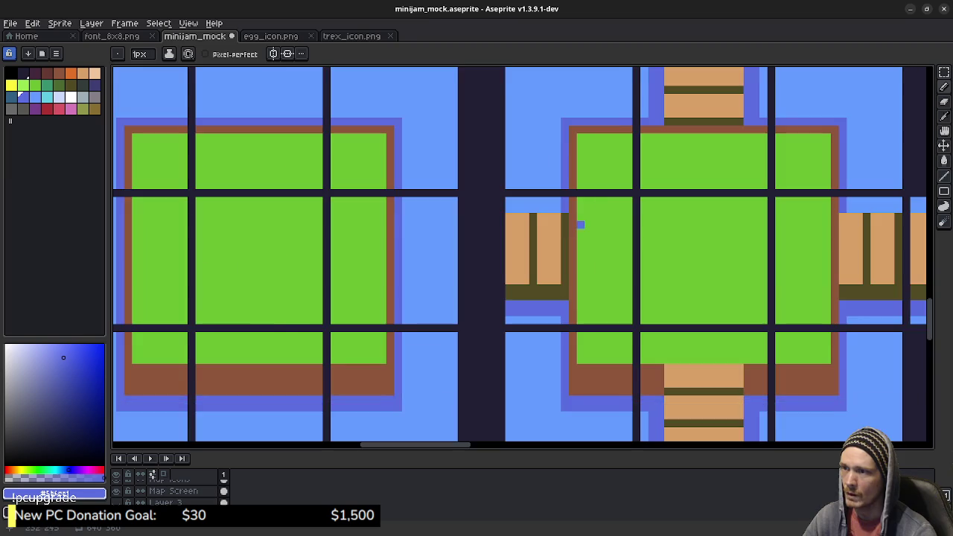
left_click_drag(447, 268, 562, 273)
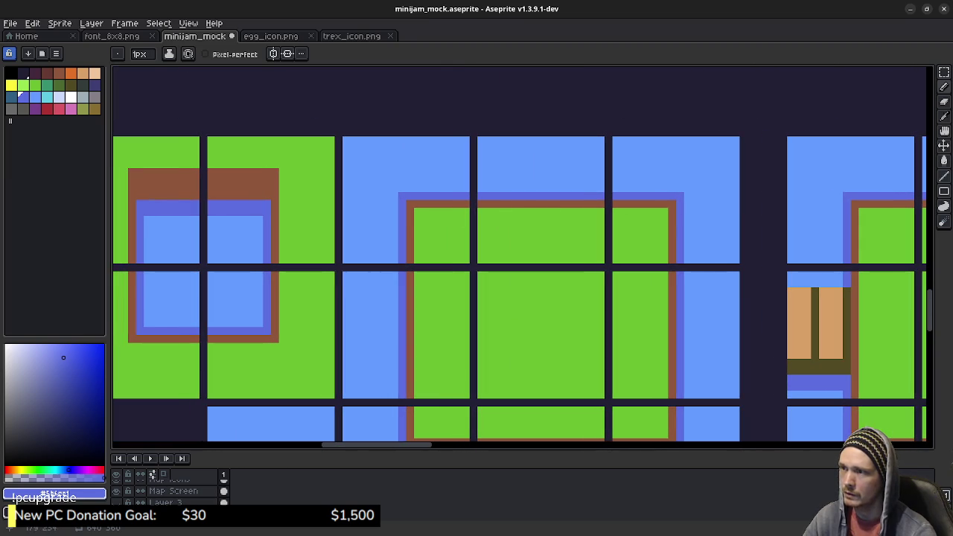
mouse_move(401, 196)
left_mouse_down()
mouse_move(402, 204)
mouse_move(683, 196)
left_mouse_up()
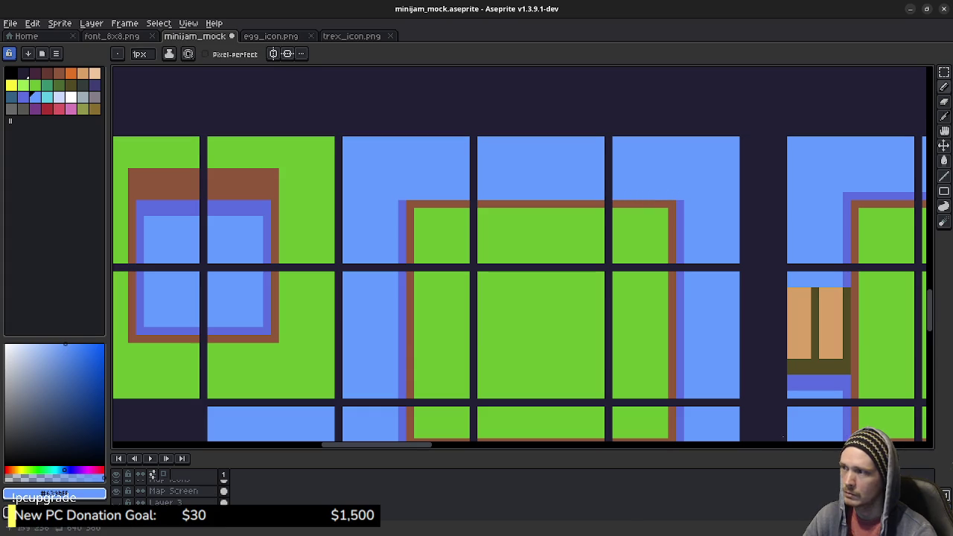
left_click_drag(152, 330, 263, 330)
scroll(520, 290, "right", 5)
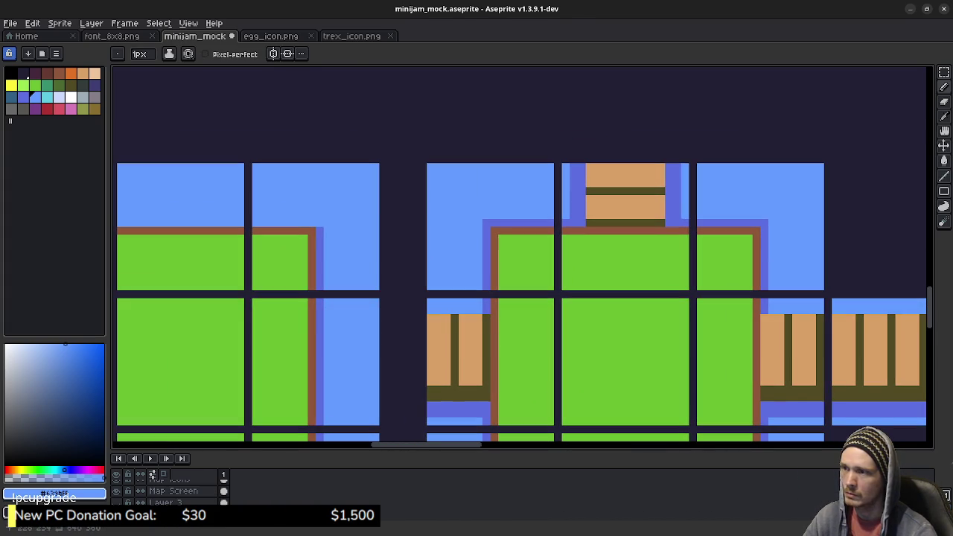
left_click_drag(492, 223, 766, 223)
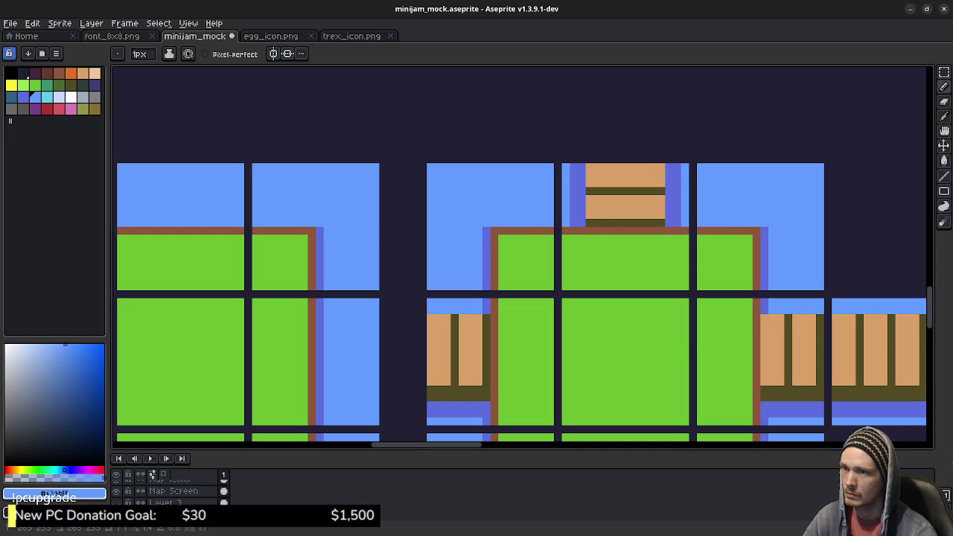
scroll(688, 337, "down", 5)
scroll(688, 336, "down", 1)
scroll(689, 337, "down", 1)
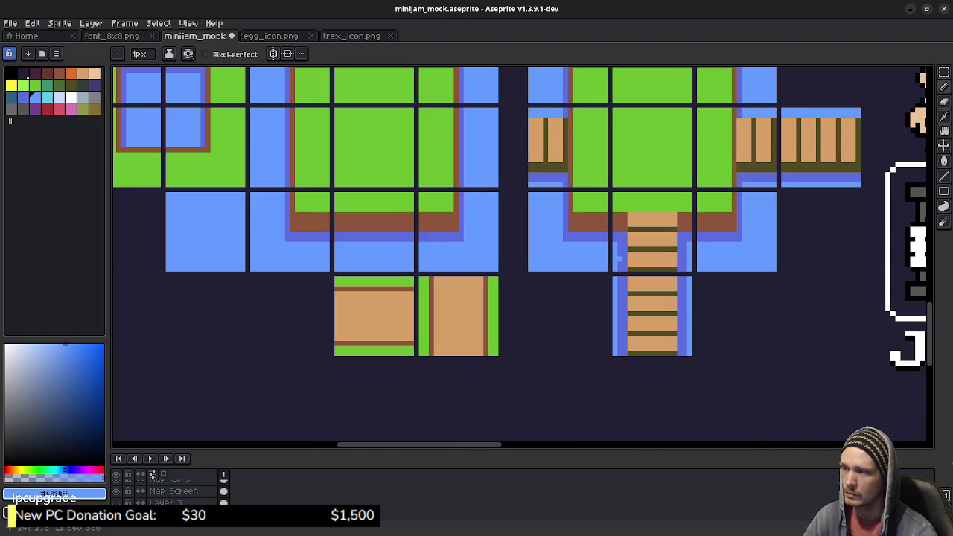
scroll(622, 256, "up", 3)
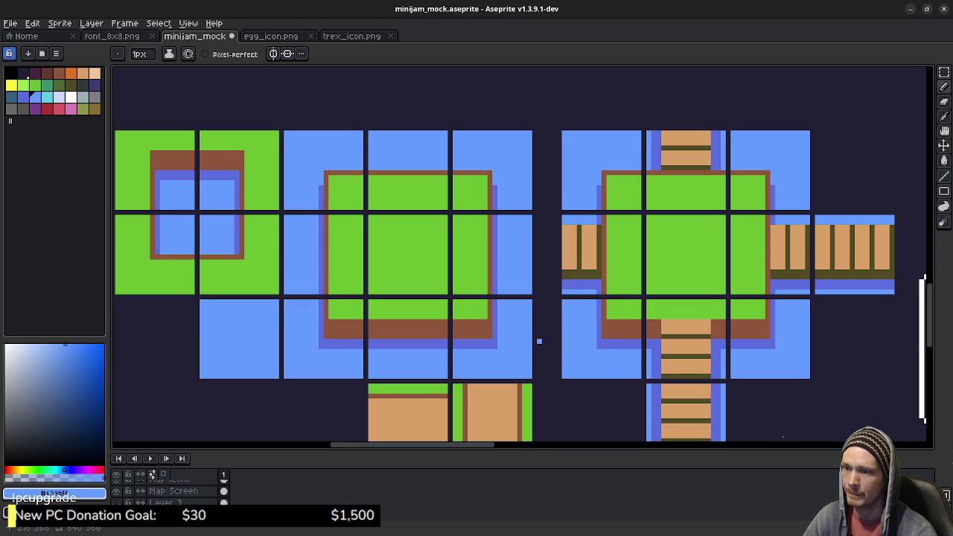
Eyedrop light blue #639bff and paint the top pixel of two shadow strips with it.
scroll(539, 340, "down", 2)
scroll(521, 256, "up", 2)
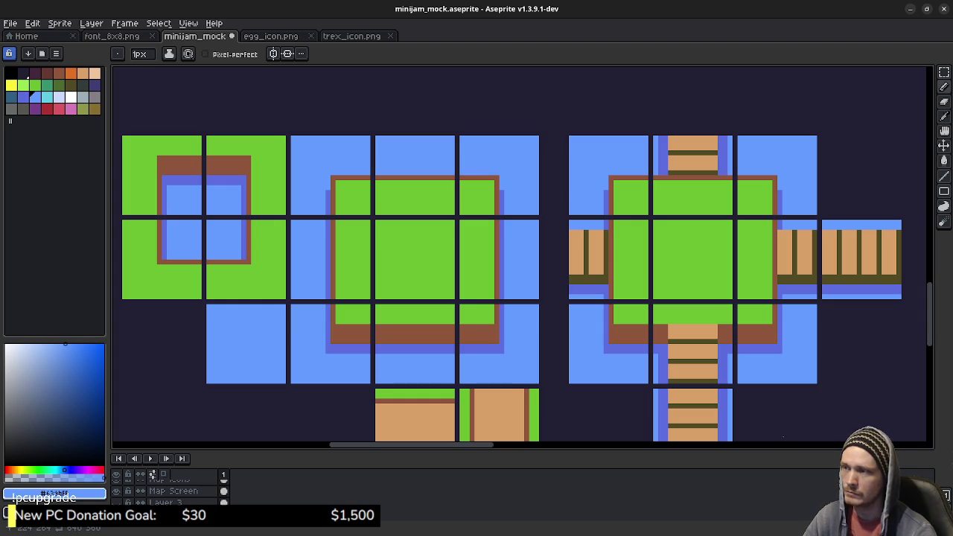
scroll(322, 184, "up", 1)
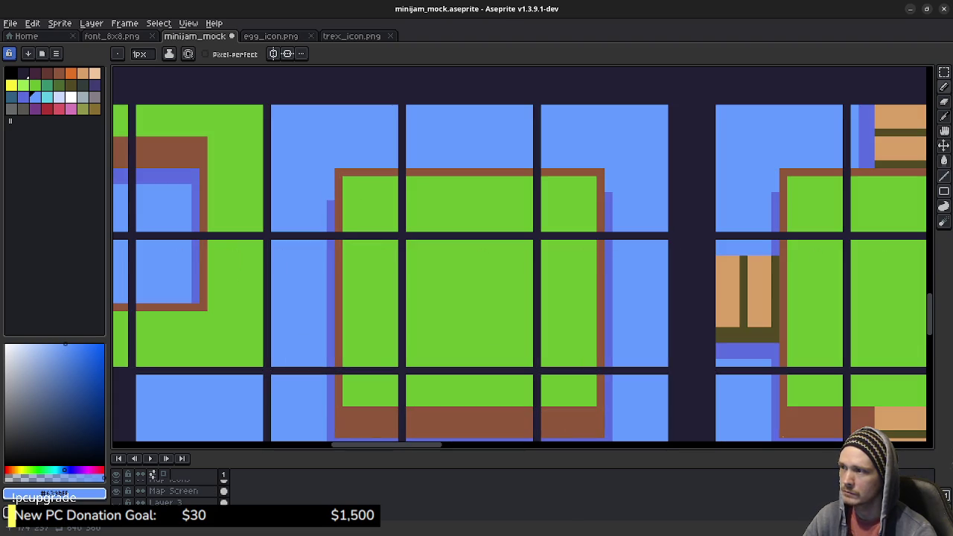
left_click(330, 196, "alt")
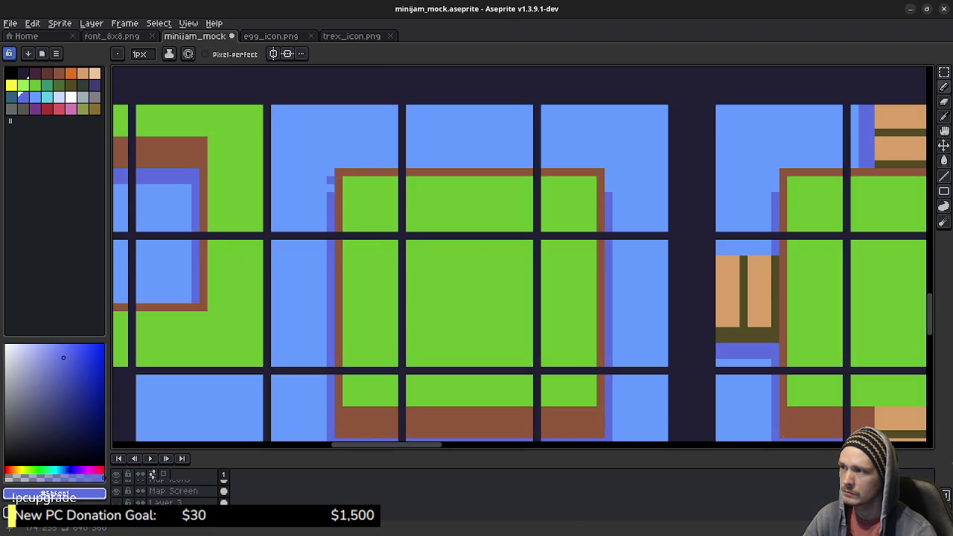
left_click(331, 186, "alt")
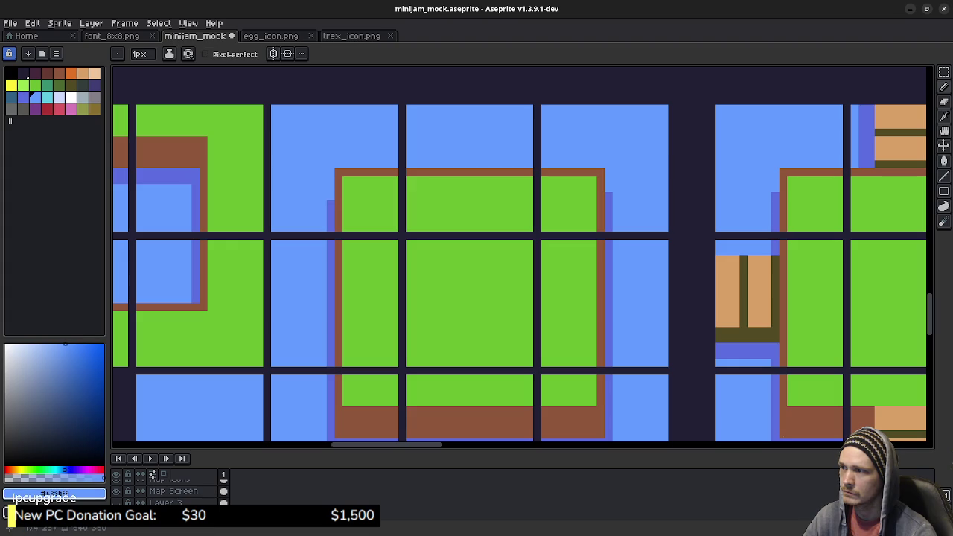
left_click(609, 196)
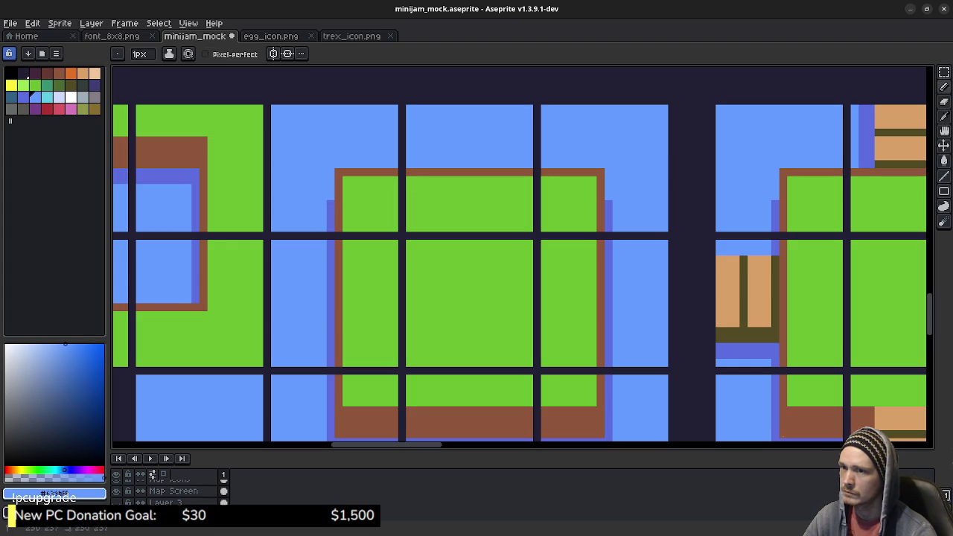
left_click_drag(870, 219, 468, 242)
left_click(499, 219)
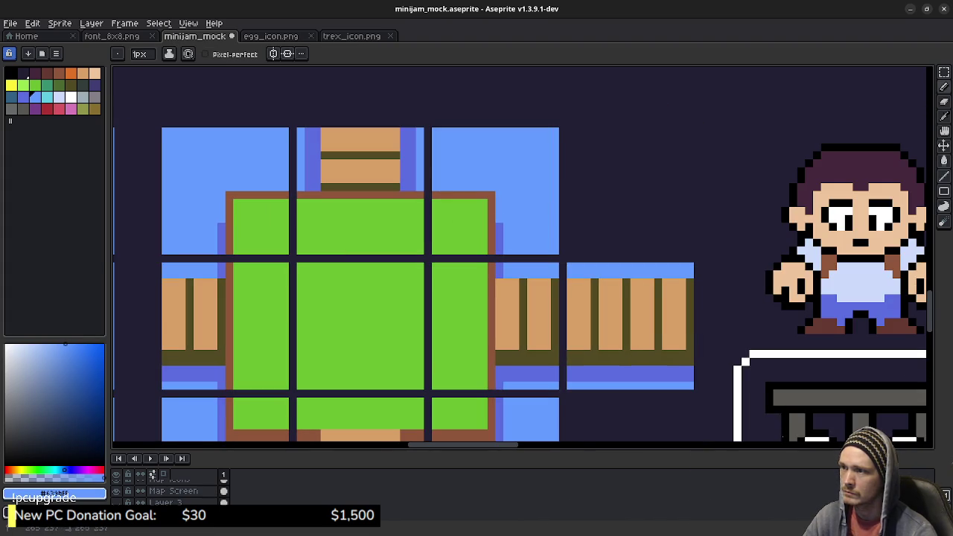
scroll(380, 321, "down", 2)
Save minijam_mock.aseprite with Ctrl+S and reposition the view over the tile layout.
scroll(380, 322, "down", 2)
scroll(783, 437, "down", 1)
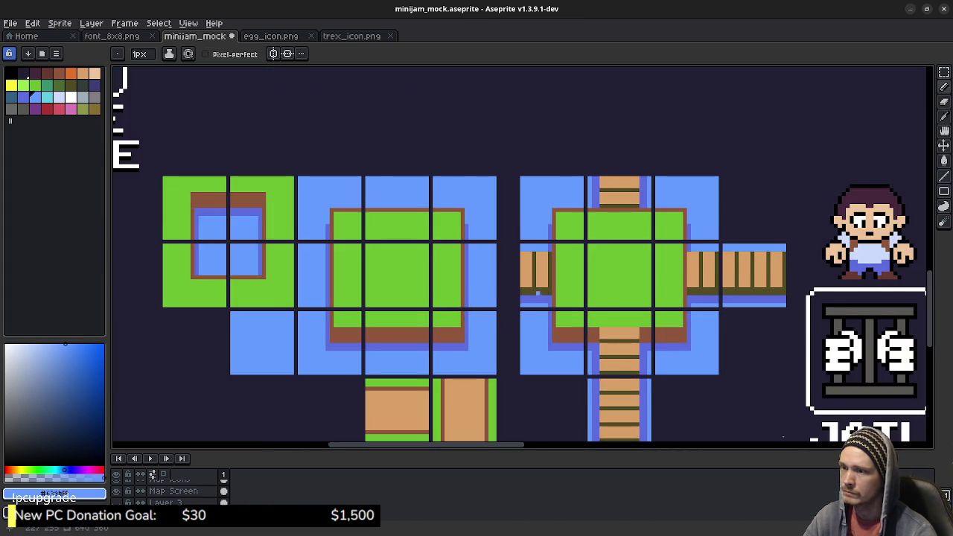
scroll(783, 437, "down", 1)
scroll(783, 436, "up", 1)
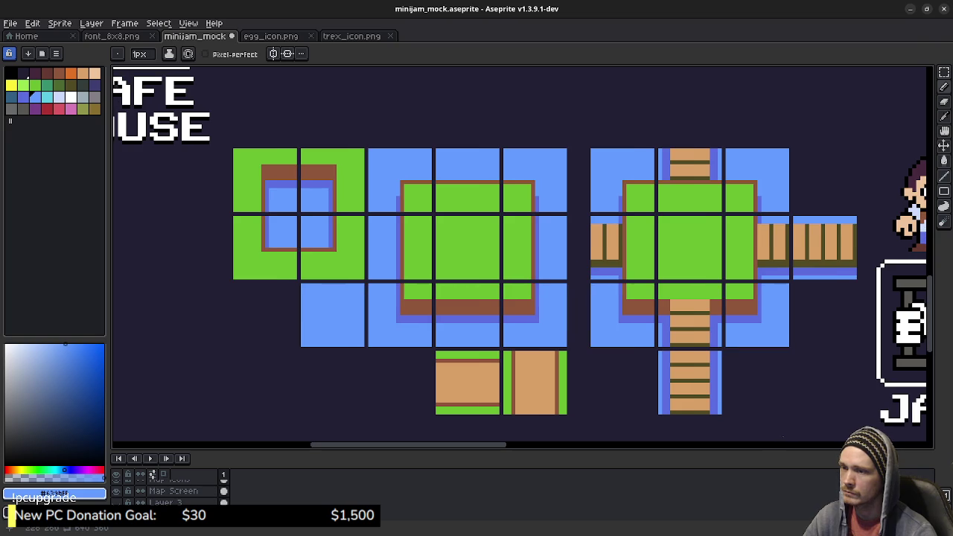
key("ctrl+s")
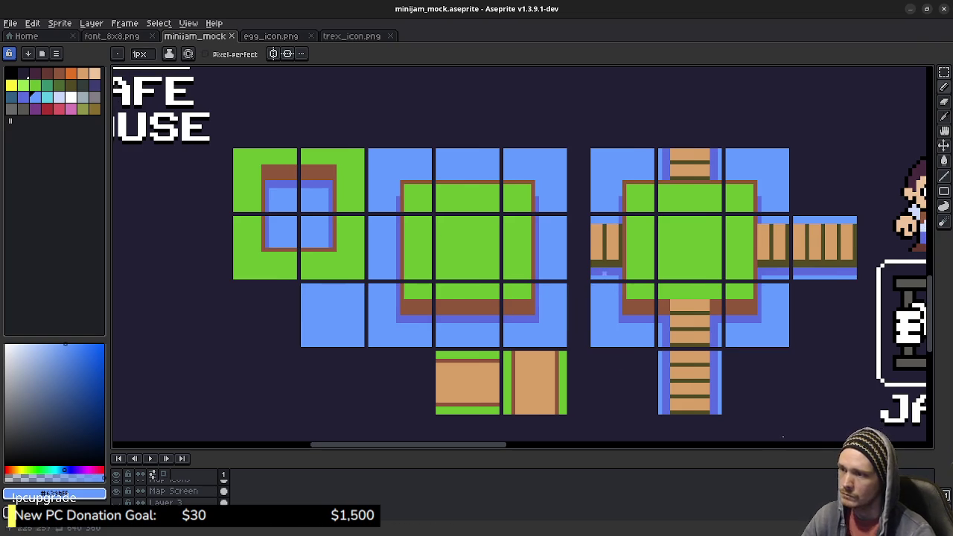
scroll(575, 293, "down", 3)
scroll(551, 287, "down", 5)
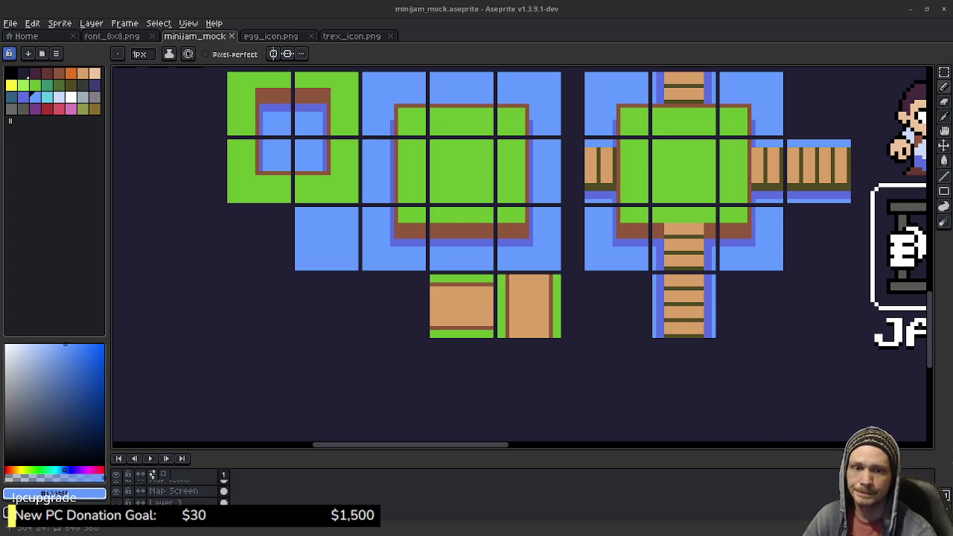
left_click_drag(573, 224, 580, 277)
left_click_drag(605, 227, 604, 230)
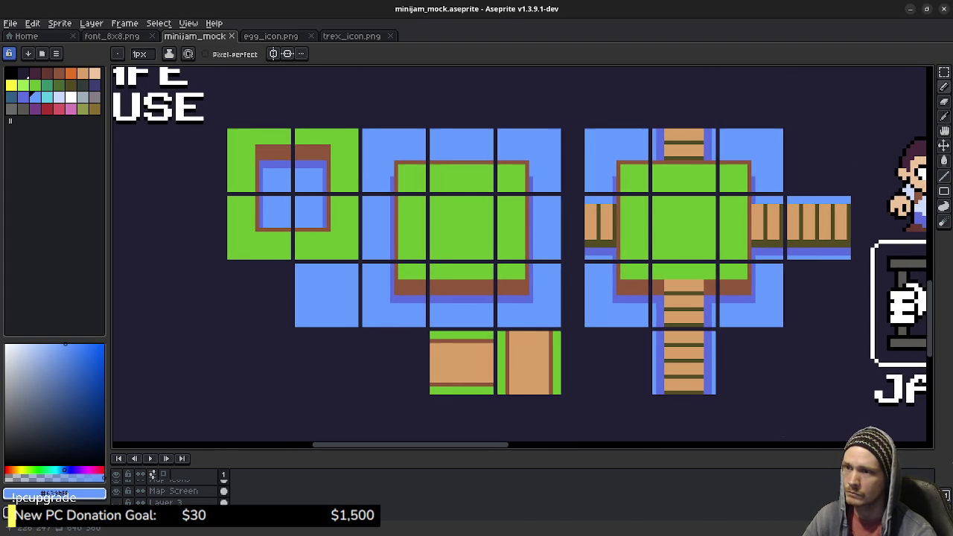
left_click_drag(604, 213, 593, 230)
scroll(619, 229, "down", 2)
scroll(618, 228, "down", 2)
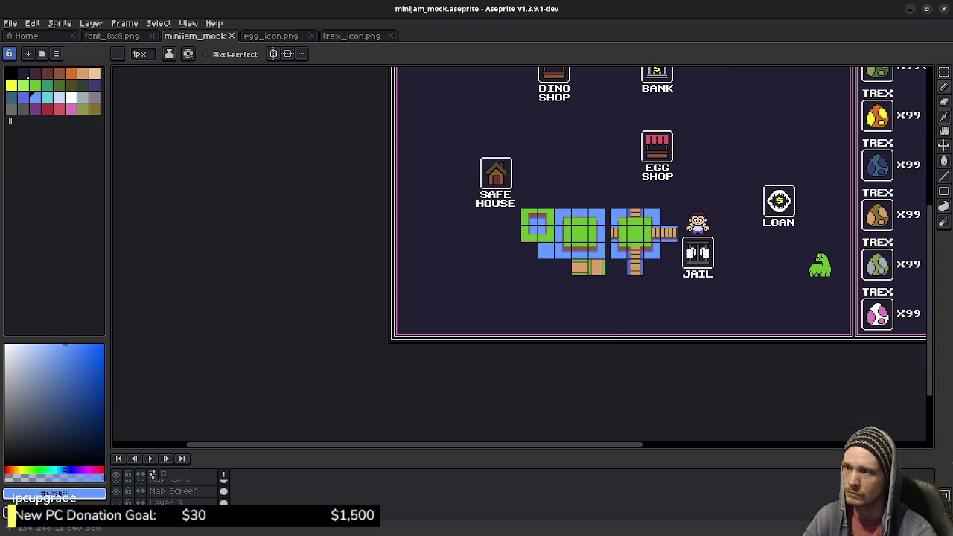
scroll(634, 219, "up", 3)
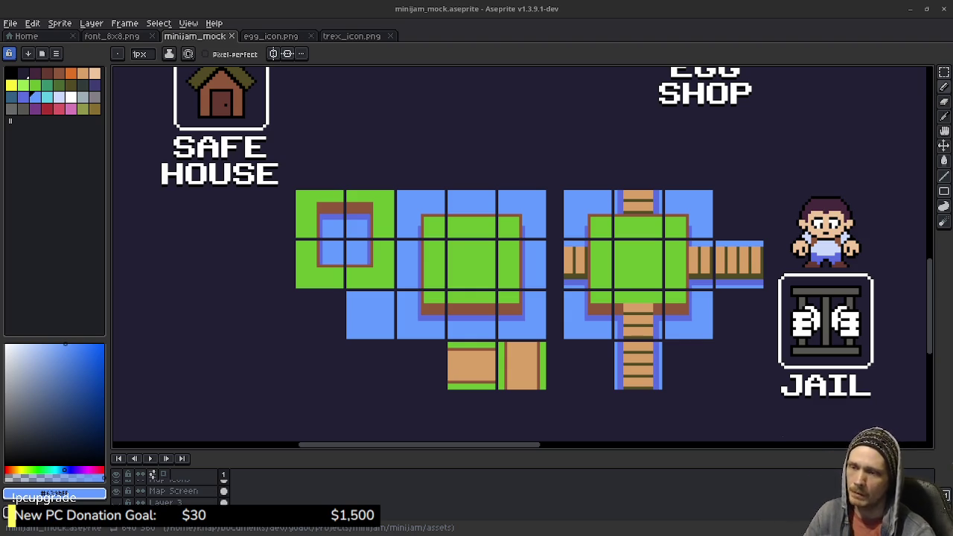
scroll(782, 437, "right", 2)
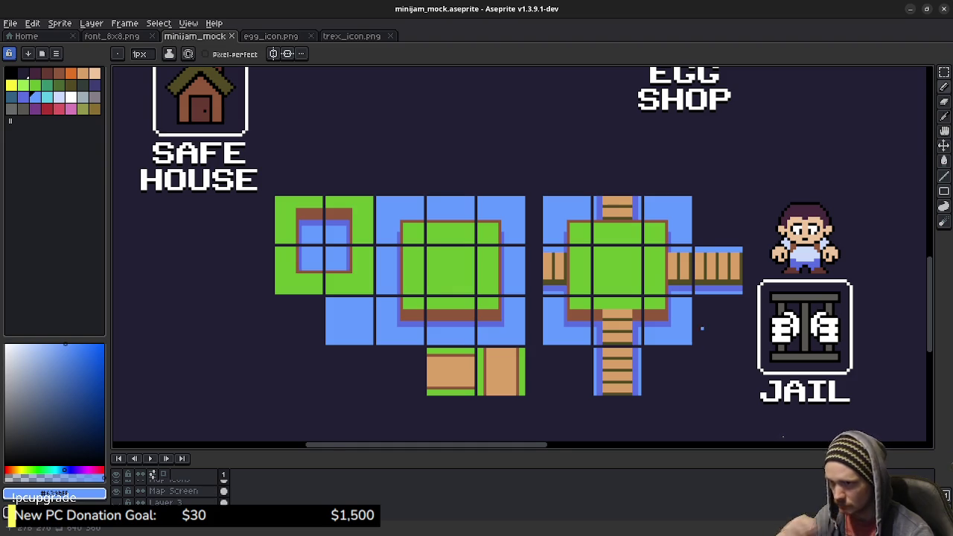
Sample light blue and draw a one-pixel water row across the top of the bridge planks.
scroll(699, 297, "up", 3)
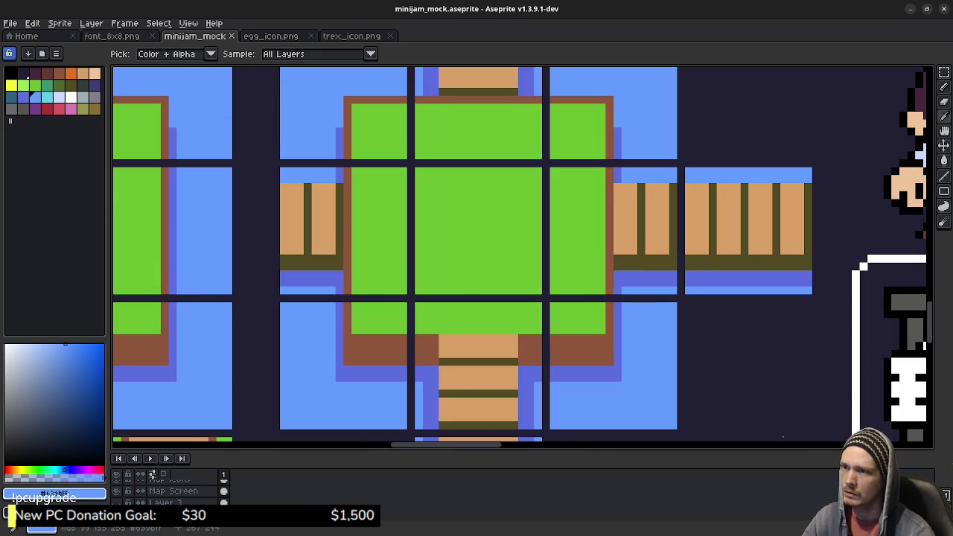
left_click(632, 186, "alt")
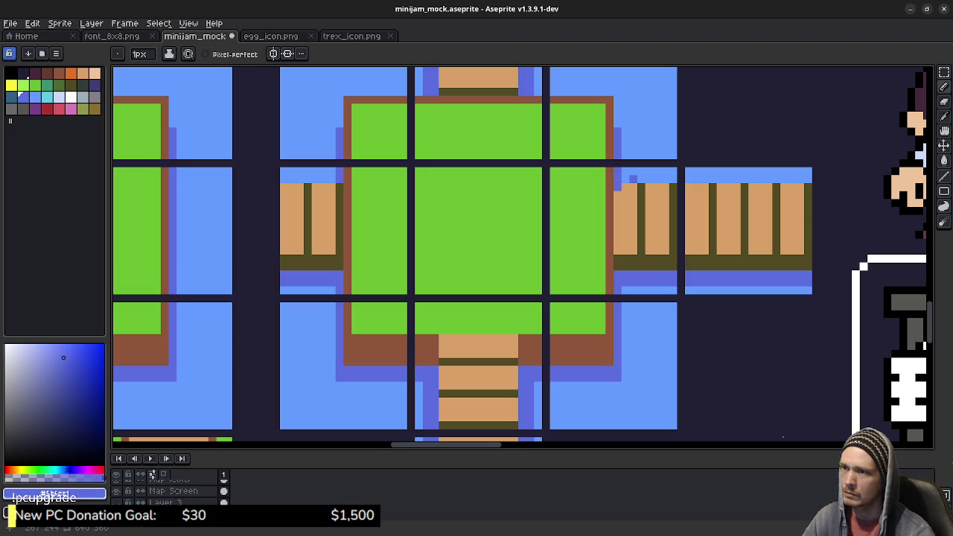
left_click(632, 178, "alt")
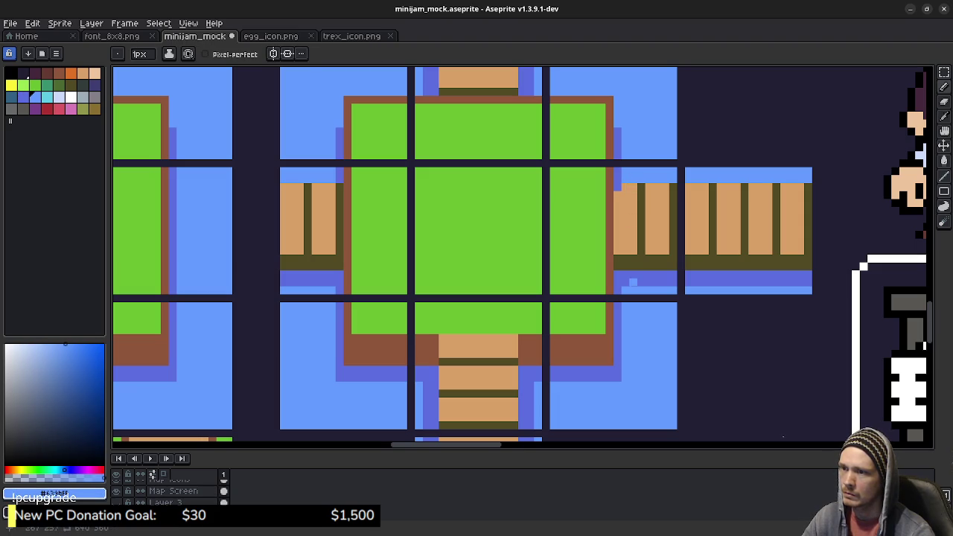
left_click_drag(633, 187, 810, 188)
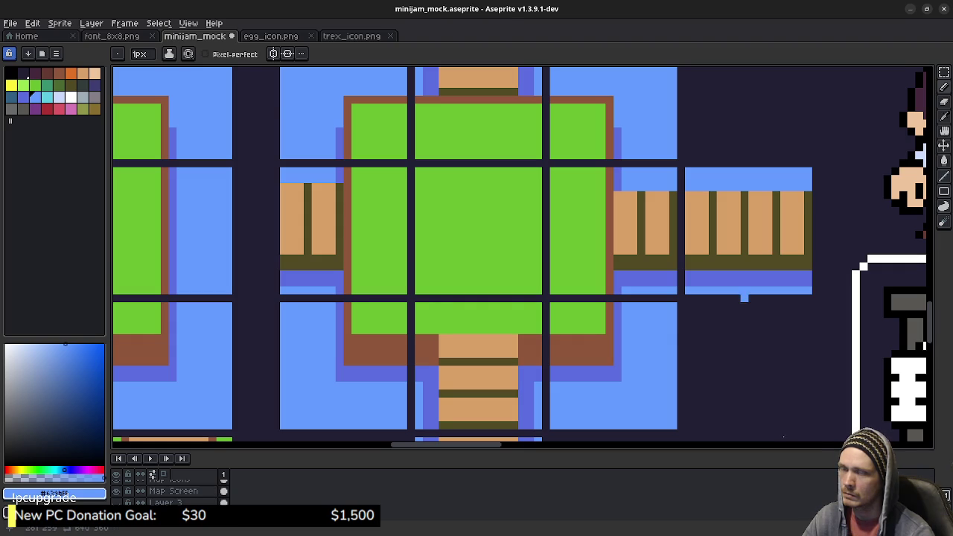
scroll(748, 294, "down", 3)
scroll(749, 305, "down", 1)
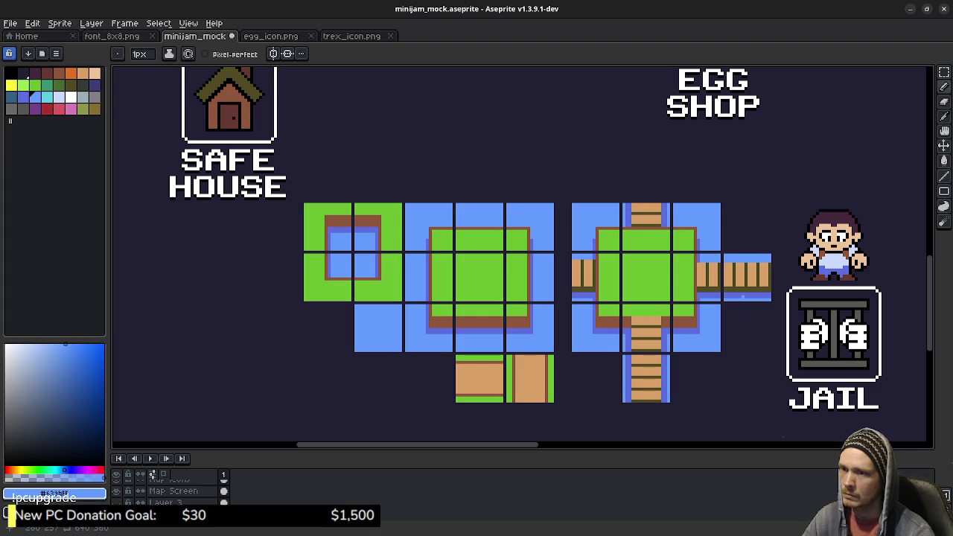
scroll(744, 297, "up", 3)
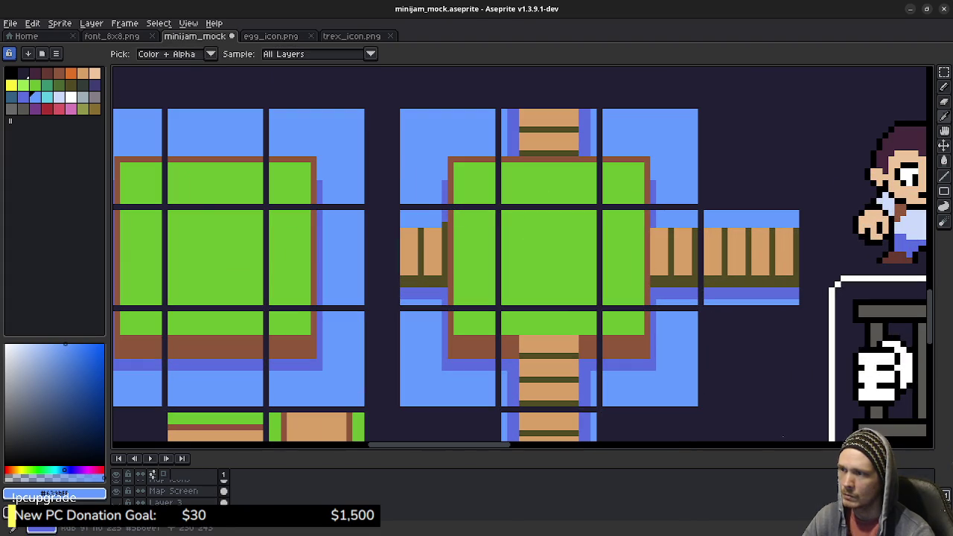
Select the bridge-end tile and Ctrl-drag a copy into the bottom tile row.
left_click(444, 214, "alt")
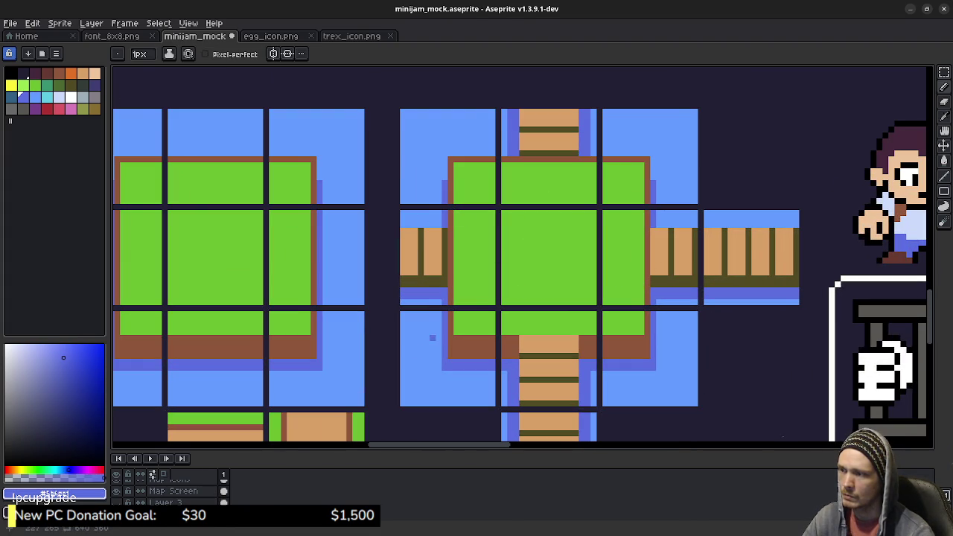
left_click_drag(431, 337, 494, 268)
key("m")
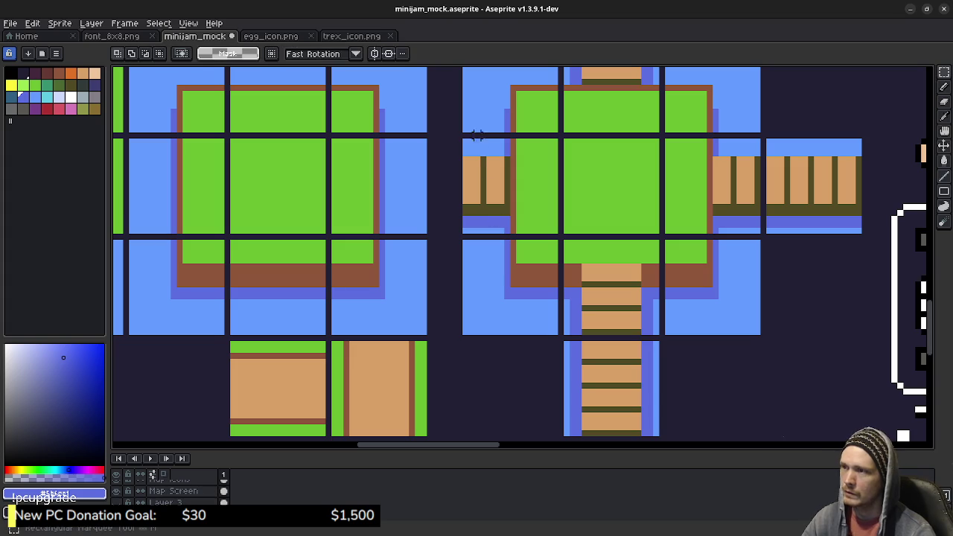
left_click_drag(463, 139, 555, 231)
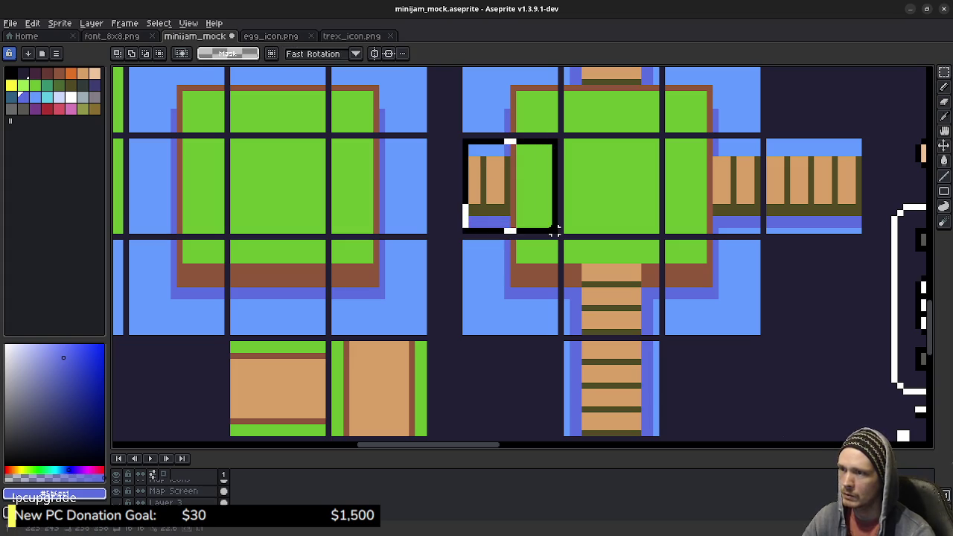
left_click_drag(554, 231, 697, 175)
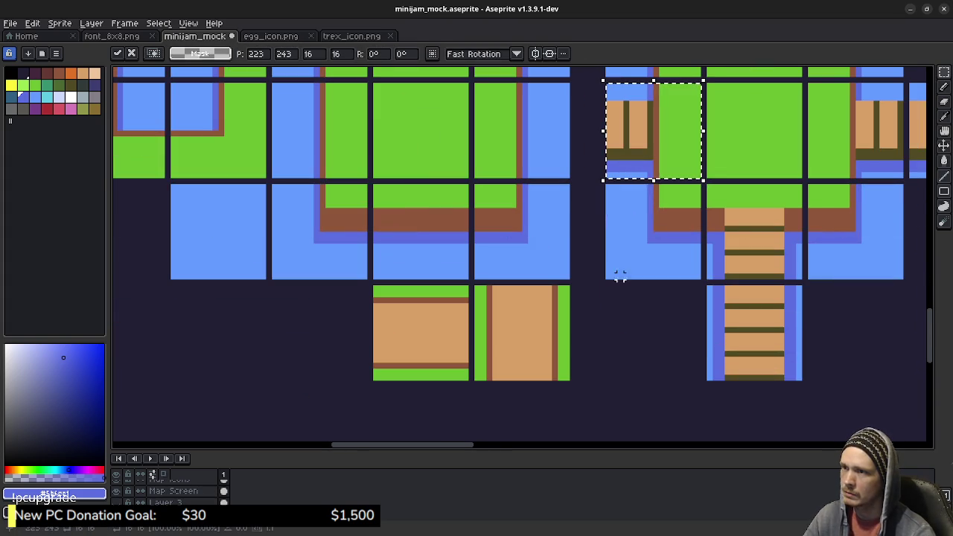
mouse_move(653, 131)
left_mouse_down()
mouse_move(396, 297)
mouse_move(326, 319)
mouse_move(314, 326)
mouse_move(319, 332)
left_mouse_up()
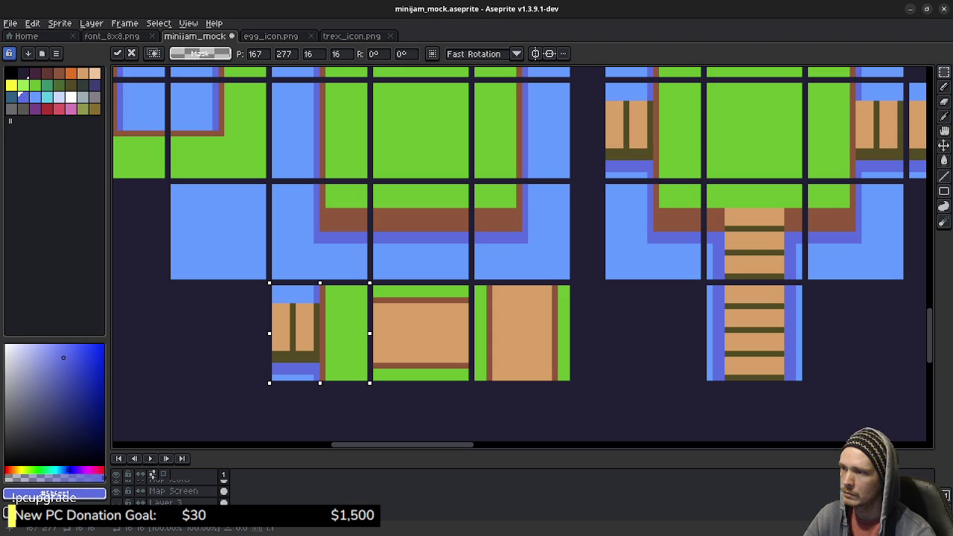
left_click(423, 323)
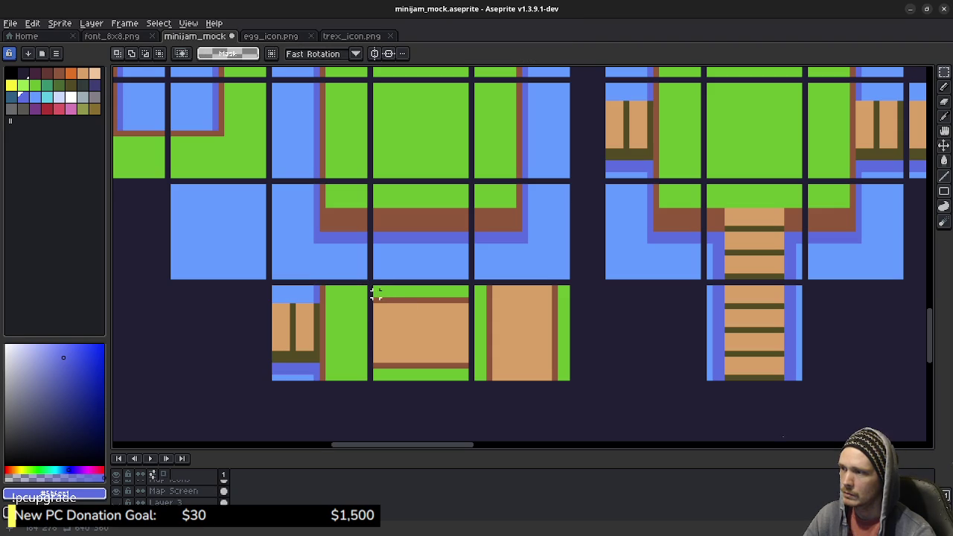
Try shifting the tan path tile left, then cancel the move with Esc.
left_click_drag(372, 285, 470, 382)
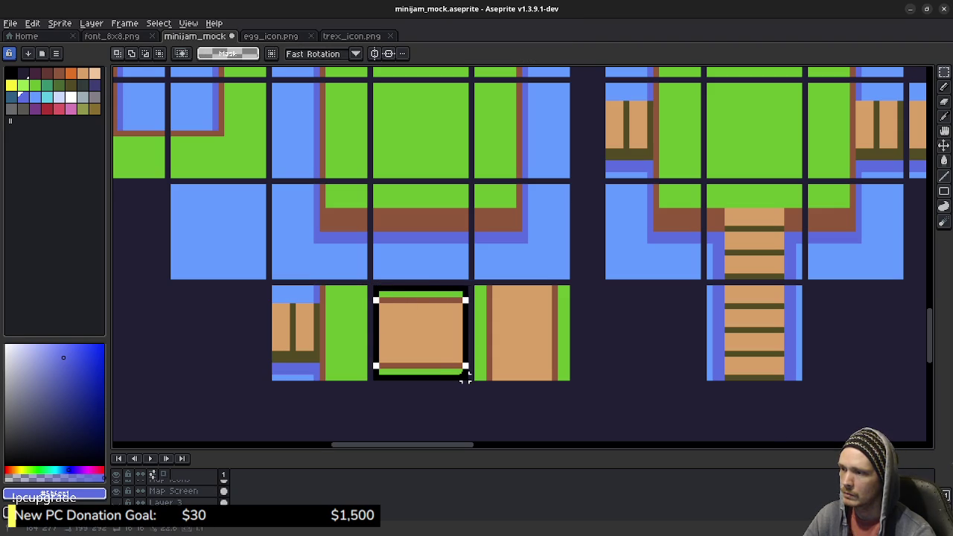
left_click_drag(421, 333, 218, 330)
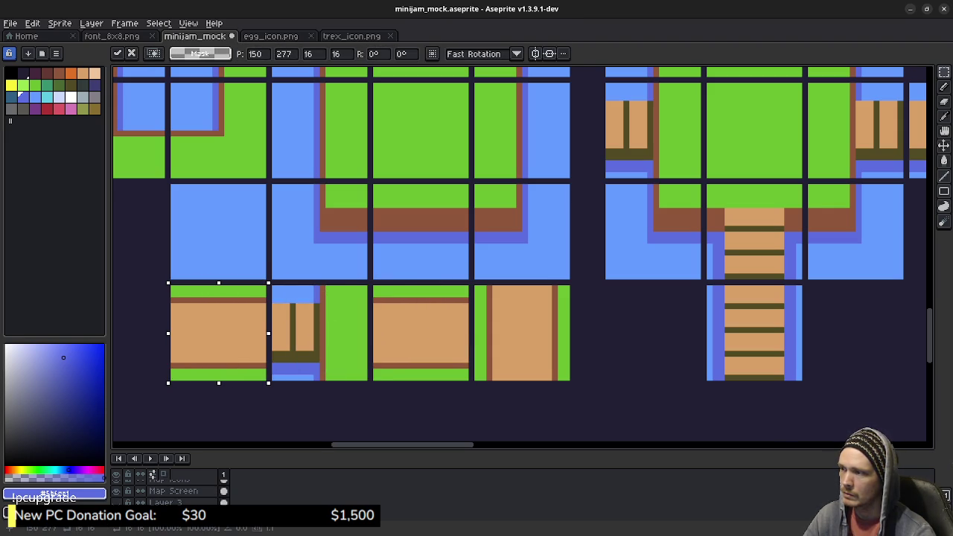
key("Escape")
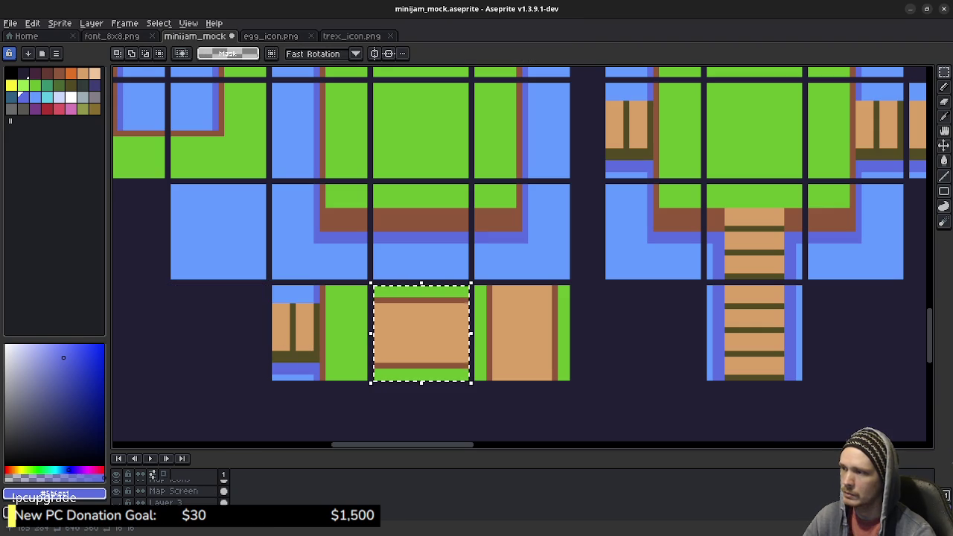
scroll(346, 322, "up", 1)
left_click_drag(346, 323, 417, 308)
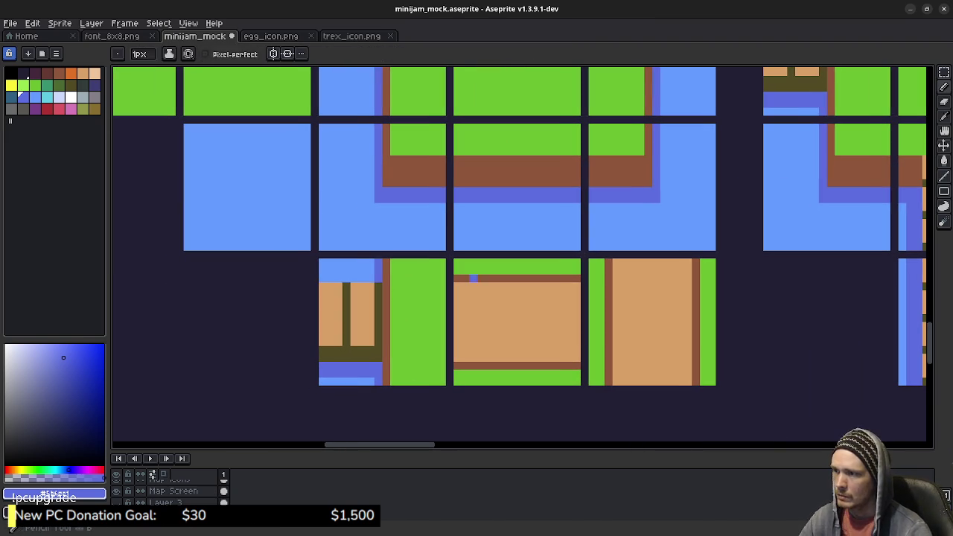
left_click(607, 320, "alt")
left_click(463, 286, "alt")
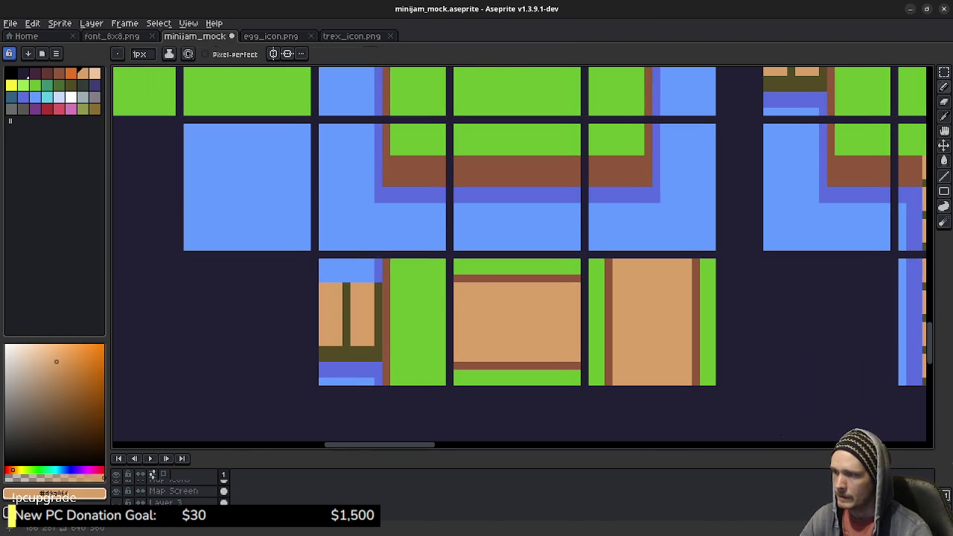
left_click_drag(441, 285, 390, 285)
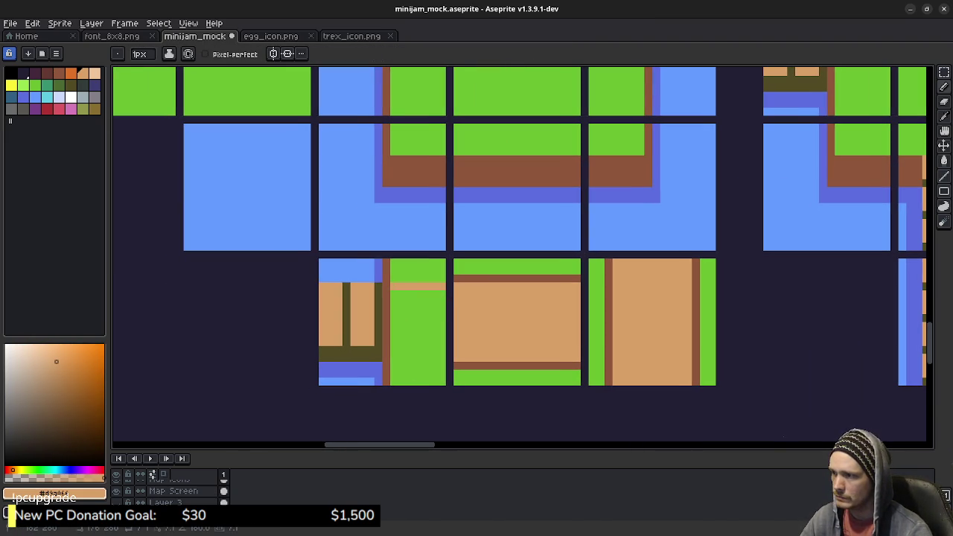
left_click_drag(442, 358, 390, 357)
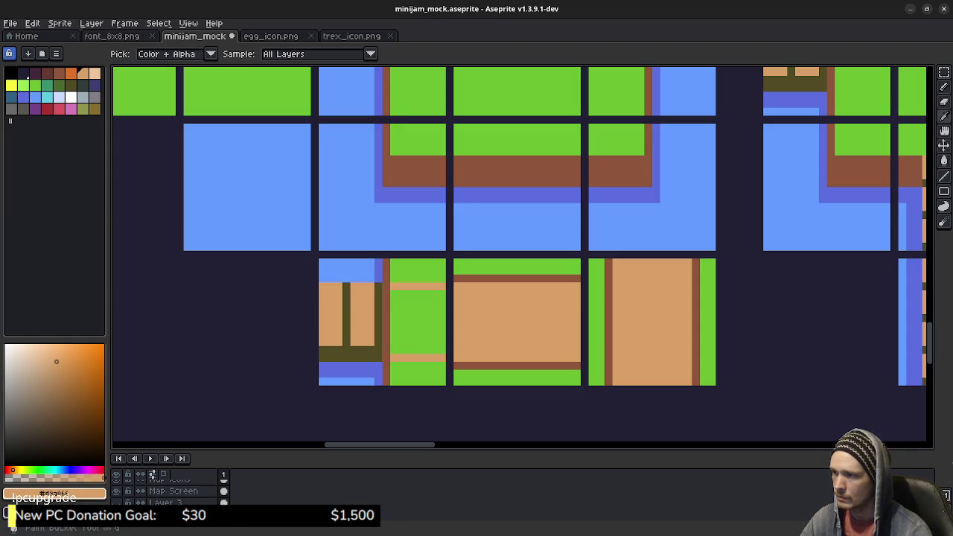
left_click(31, 83, "alt")
key("g")
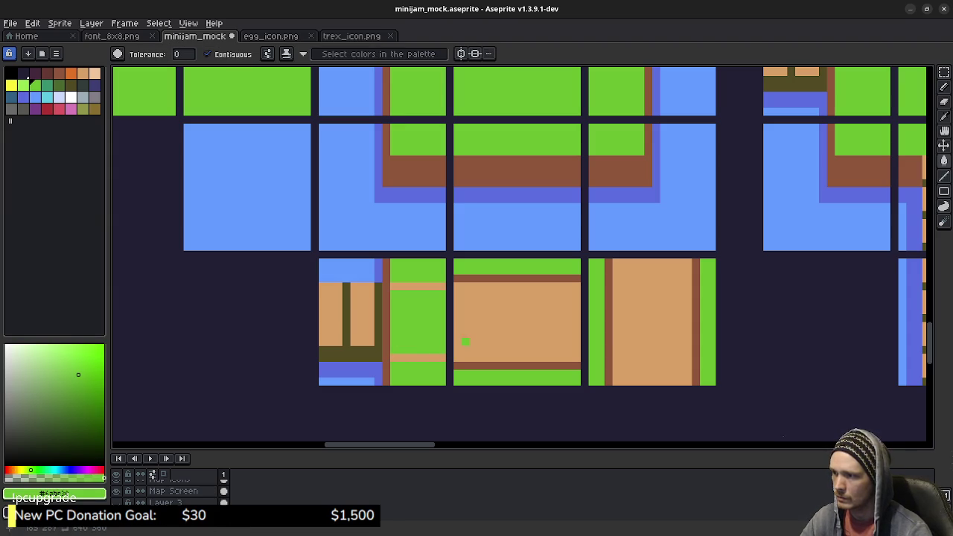
left_click(417, 285, "alt")
left_click(416, 320)
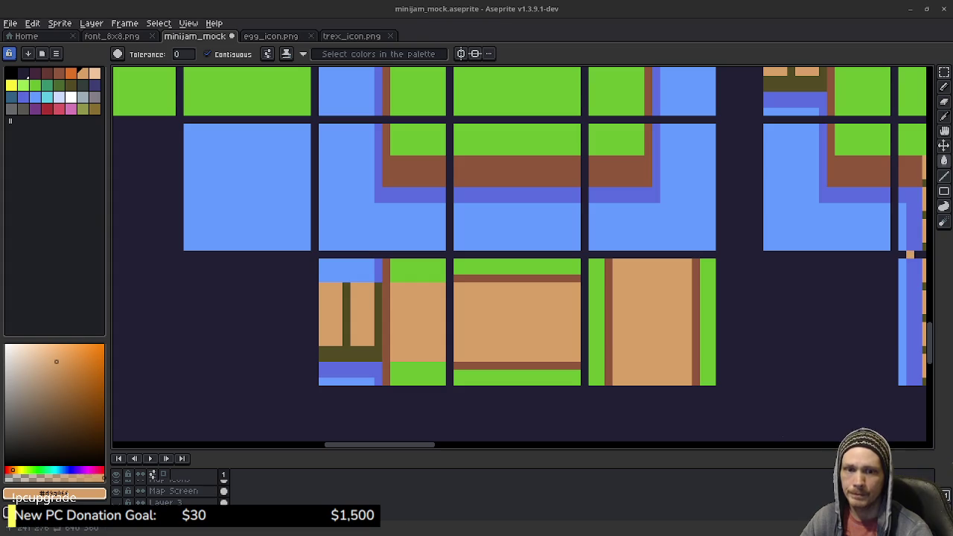
scroll(521, 253, "left", 1)
left_click(477, 365, "alt")
key("b")
left_click(456, 365)
left_click(408, 364, "shift")
mouse_move(417, 277)
left_mouse_down()
mouse_move(408, 276)
mouse_move(448, 277)
left_mouse_up()
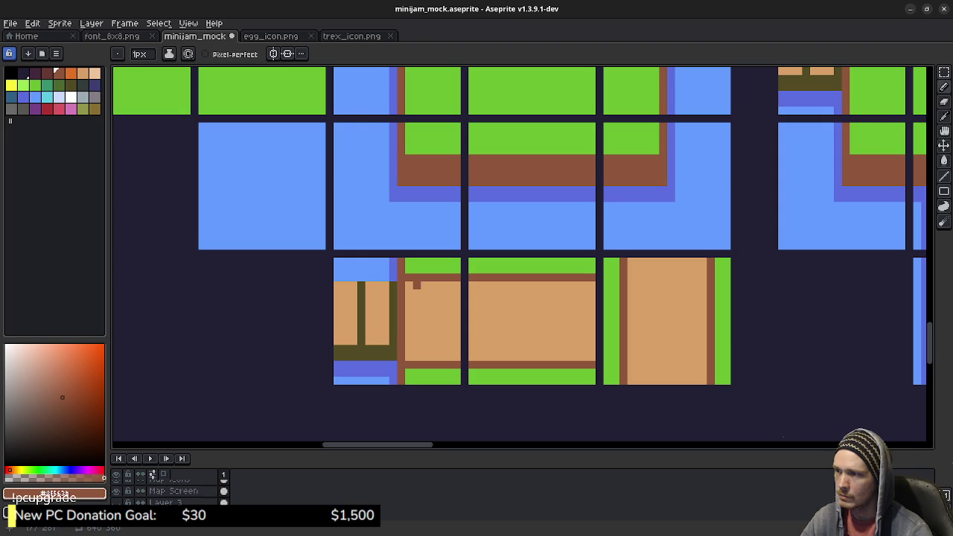
left_click(31, 82)
left_click_drag(413, 277, 461, 277)
left_click(424, 365)
left_click_drag(408, 365, 461, 364)
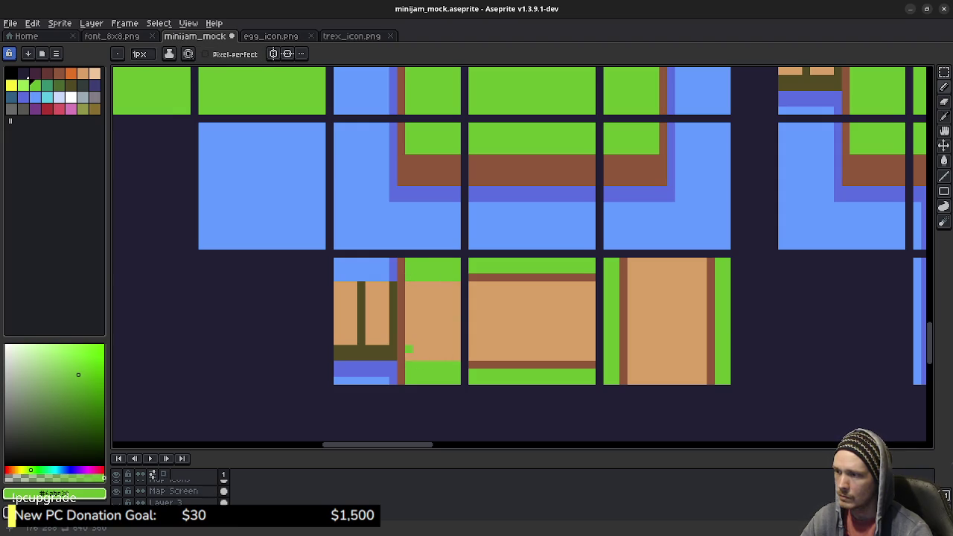
left_click_drag(444, 349, 461, 356)
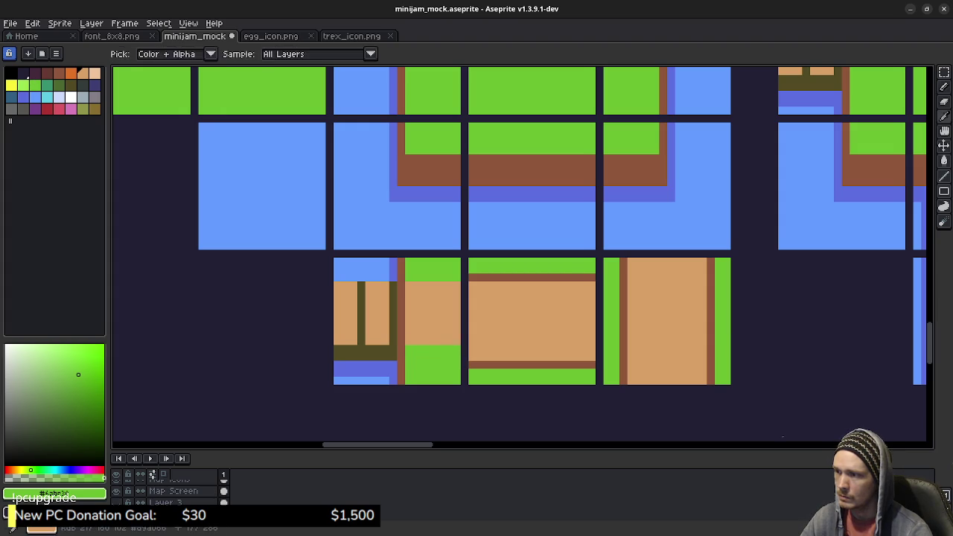
left_click(401, 341, "alt")
left_click_drag(400, 337, 400, 297)
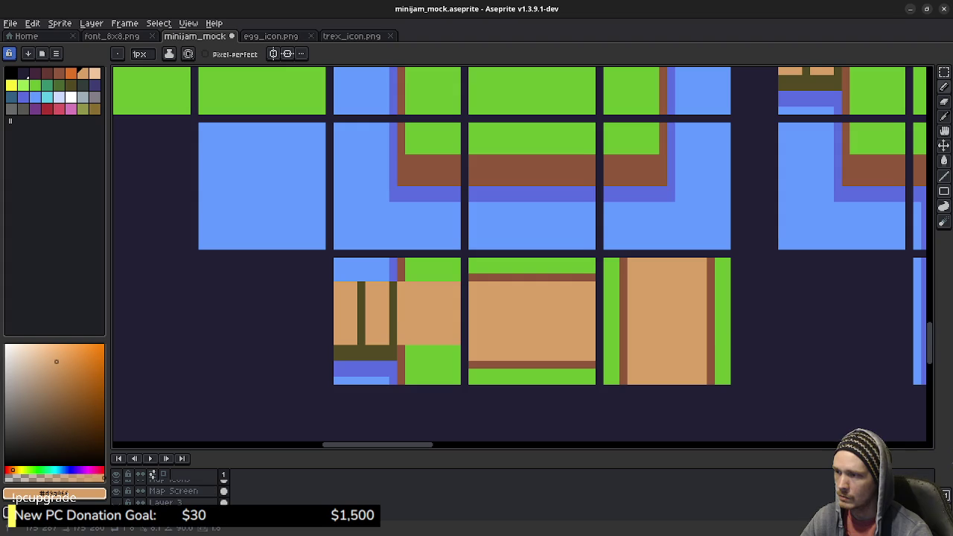
key("ctrl+z")
left_click(32, 81)
left_click_drag(409, 343, 409, 284)
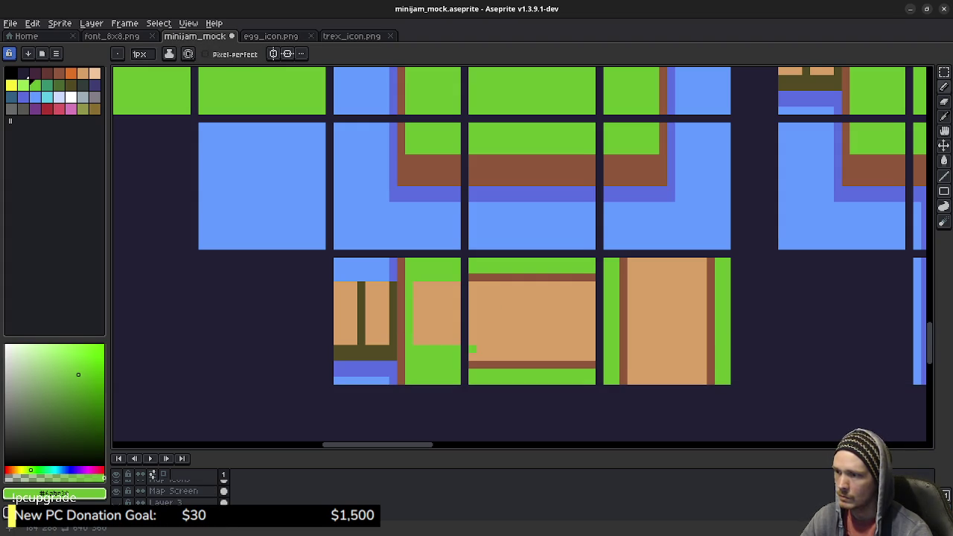
left_click_drag(472, 348, 594, 348)
left_click_drag(481, 277, 592, 277)
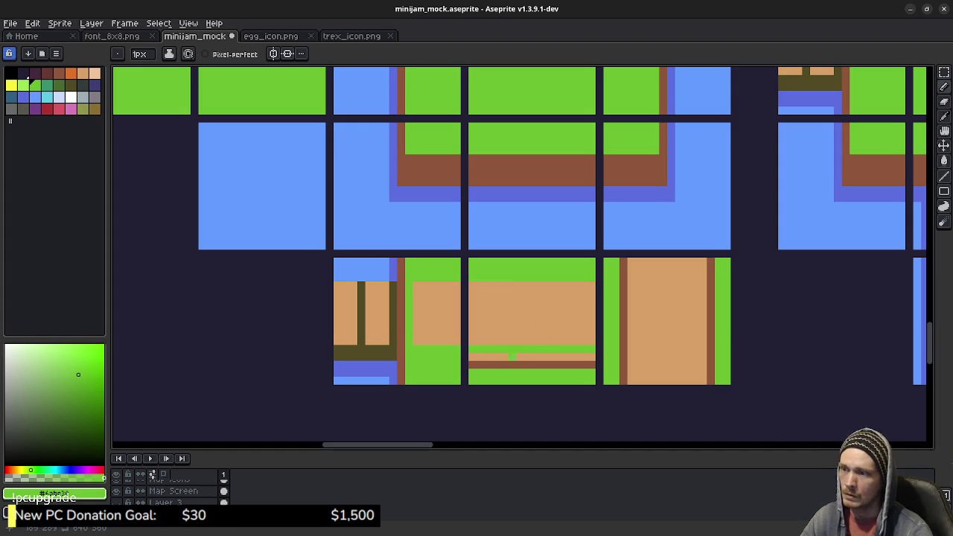
left_click_drag(593, 365, 469, 364)
scroll(520, 227, "right", 1)
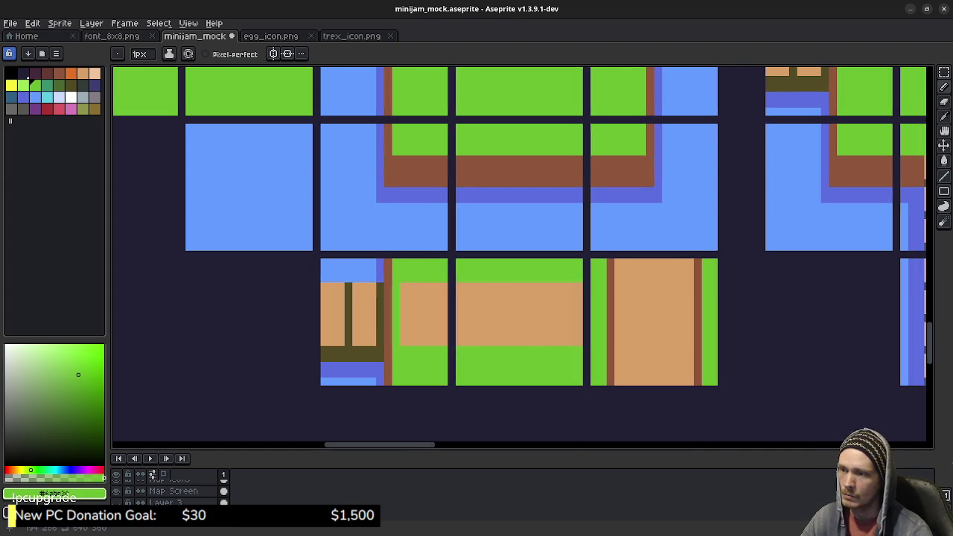
scroll(520, 227, "right", 1)
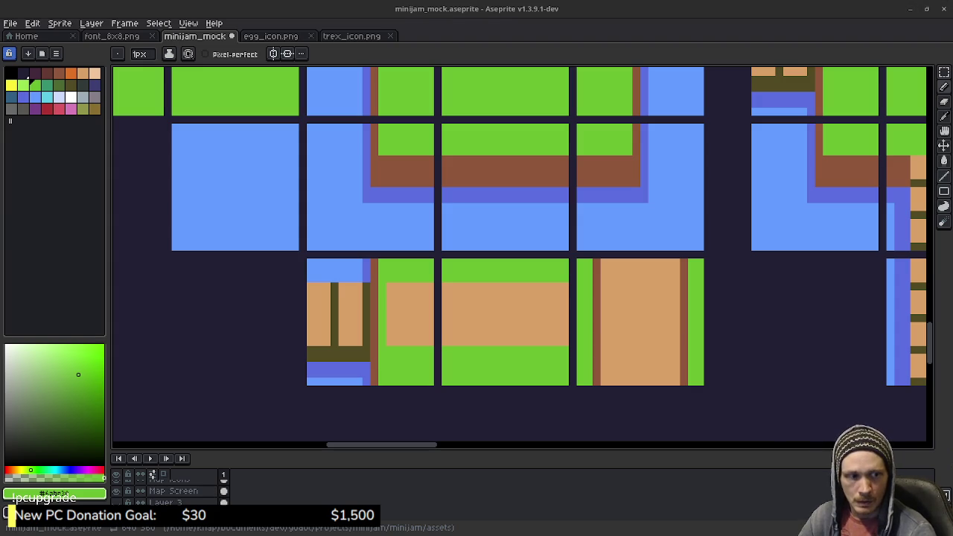
scroll(634, 294, "down", 1)
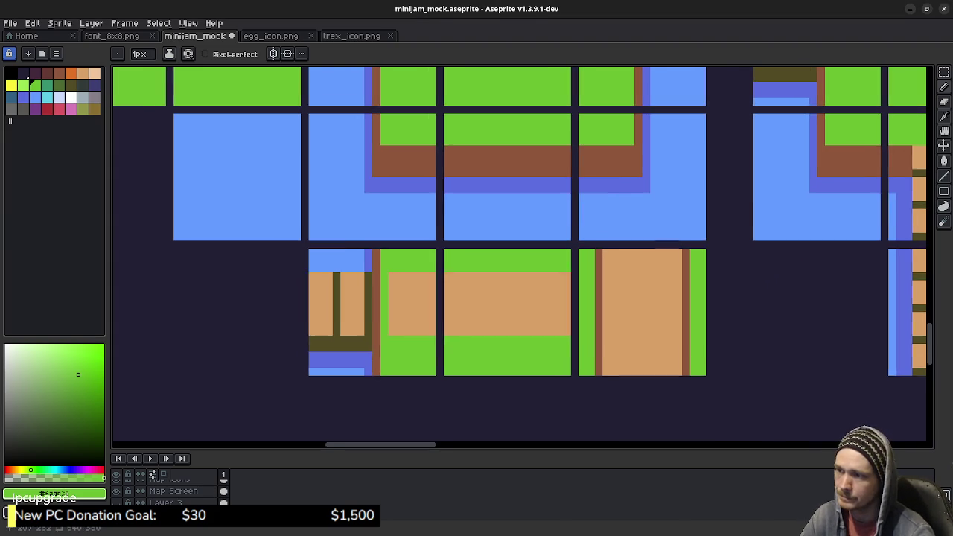
key("m")
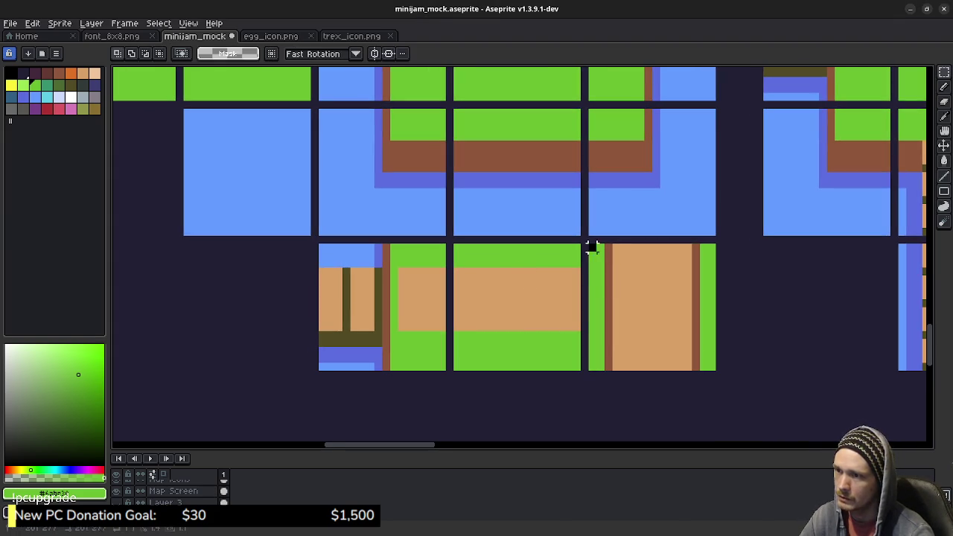
Move the vertical path tile down-left into a new row.
left_click_drag(588, 244, 712, 369)
scroll(712, 379, "down", 4)
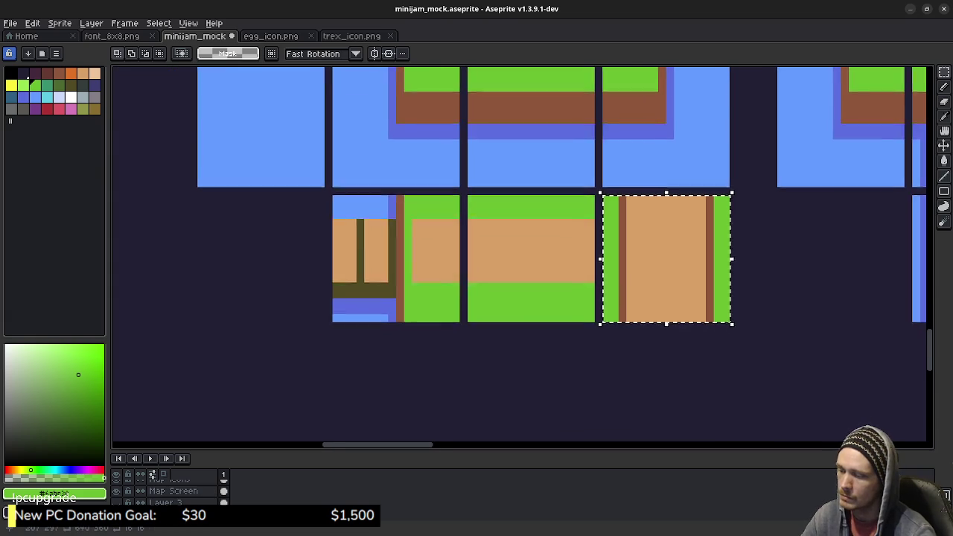
left_click_drag(655, 355, 260, 488)
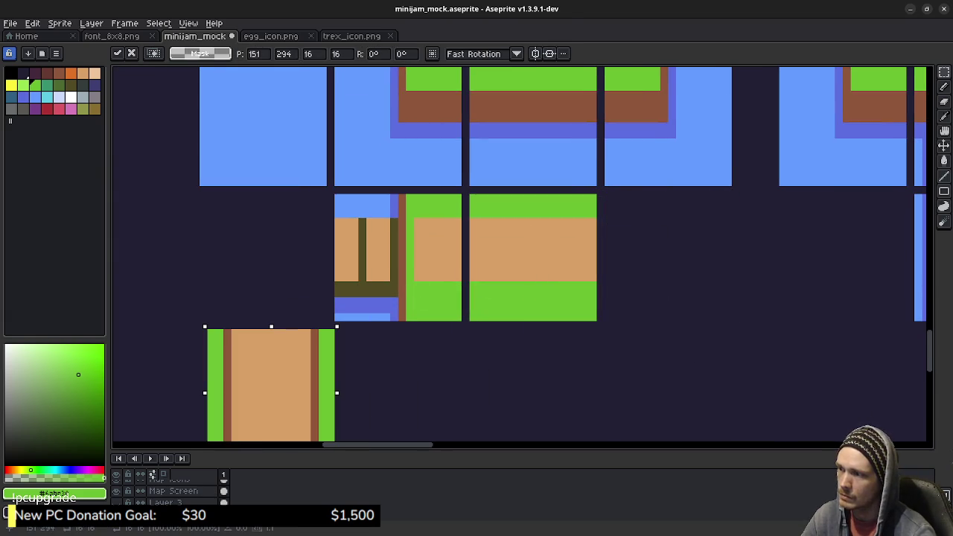
left_click(543, 314)
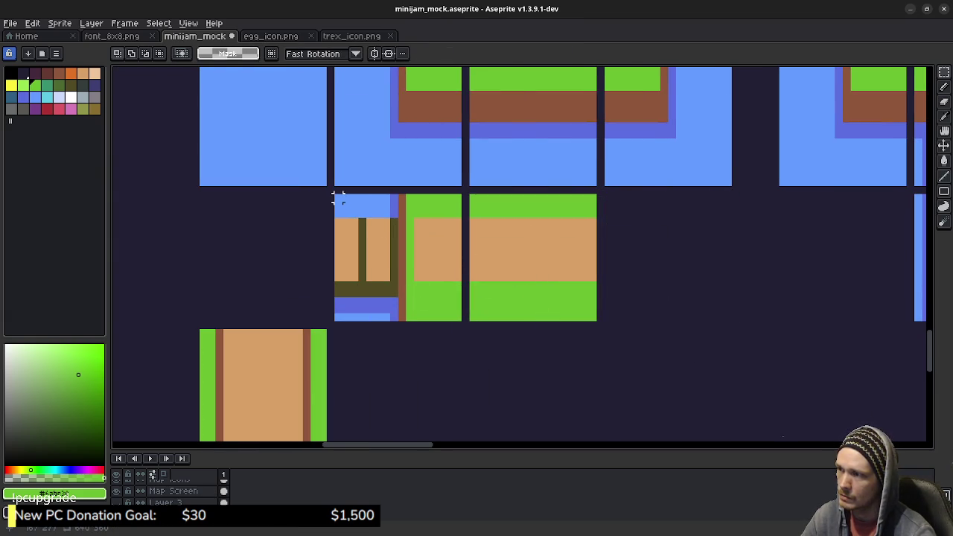
Copy the grass tile with the bridge edge and place it beside the horizontal path tile.
scroll(520, 216, "up", 3)
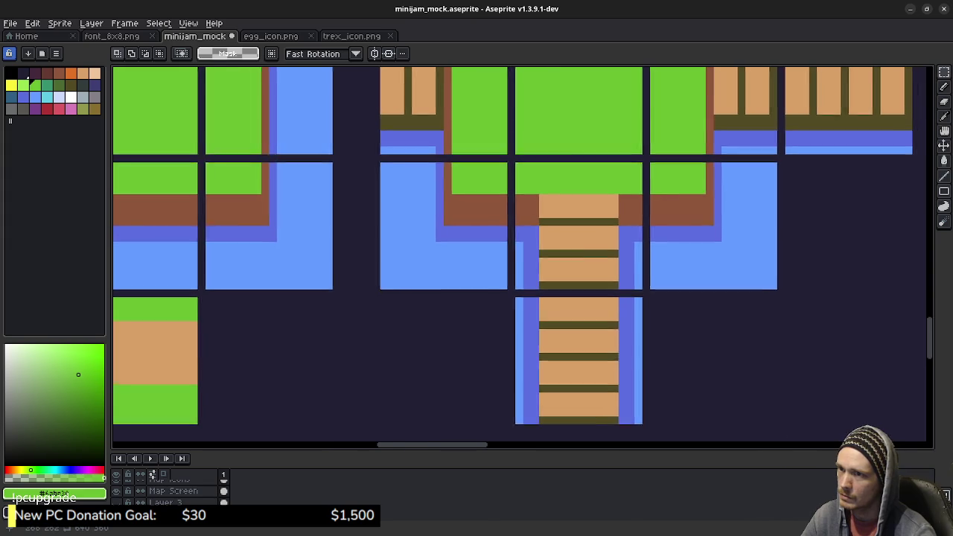
scroll(607, 192, "right", 3)
left_click_drag(512, 136, 632, 258)
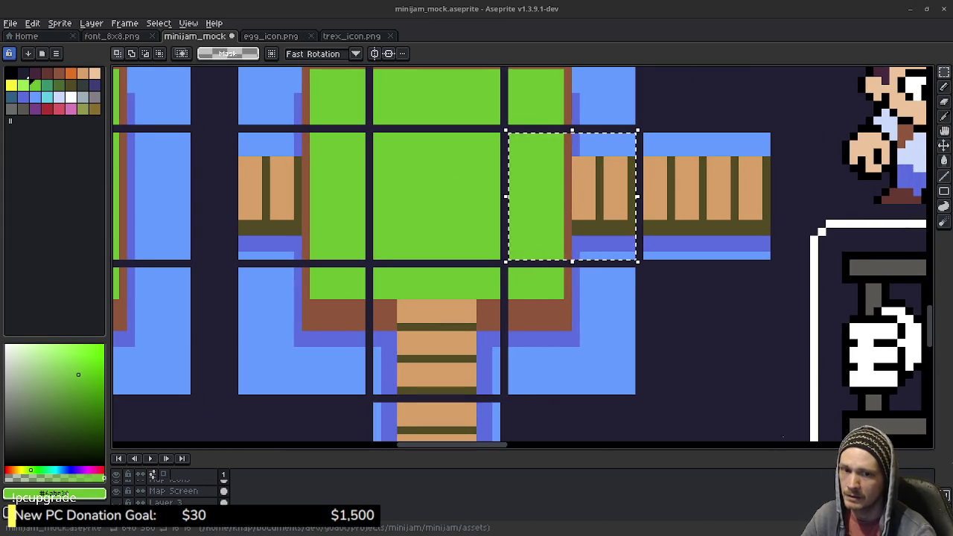
scroll(472, 383, "left", 3)
scroll(471, 383, "down", 1)
scroll(472, 383, "left", 4)
scroll(472, 382, "down", 2)
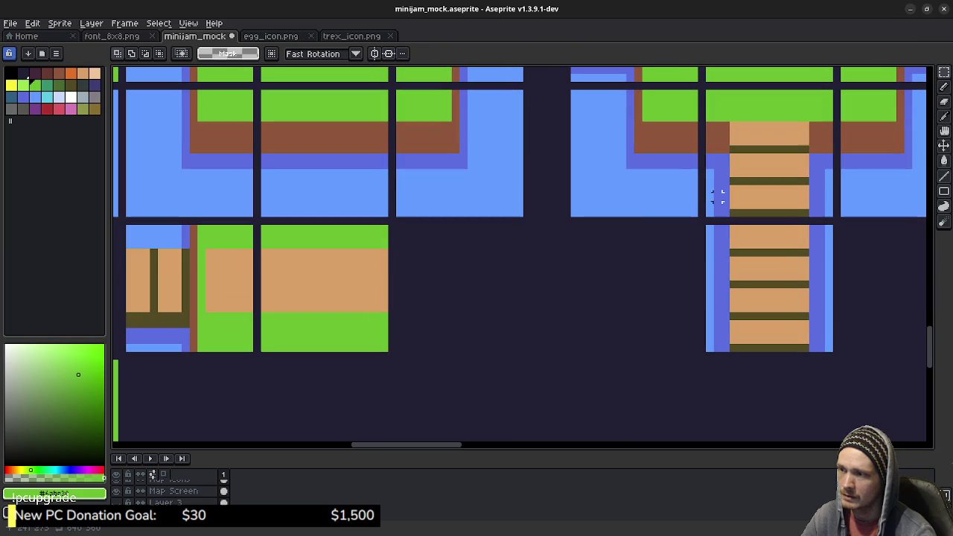
key("ctrl+v")
mouse_move(883, 257)
left_mouse_down()
mouse_move(531, 300)
mouse_move(437, 293)
left_mouse_up()
scroll(622, 259, "left", 4)
scroll(622, 260, "up", 1)
scroll(623, 260, "left", 1)
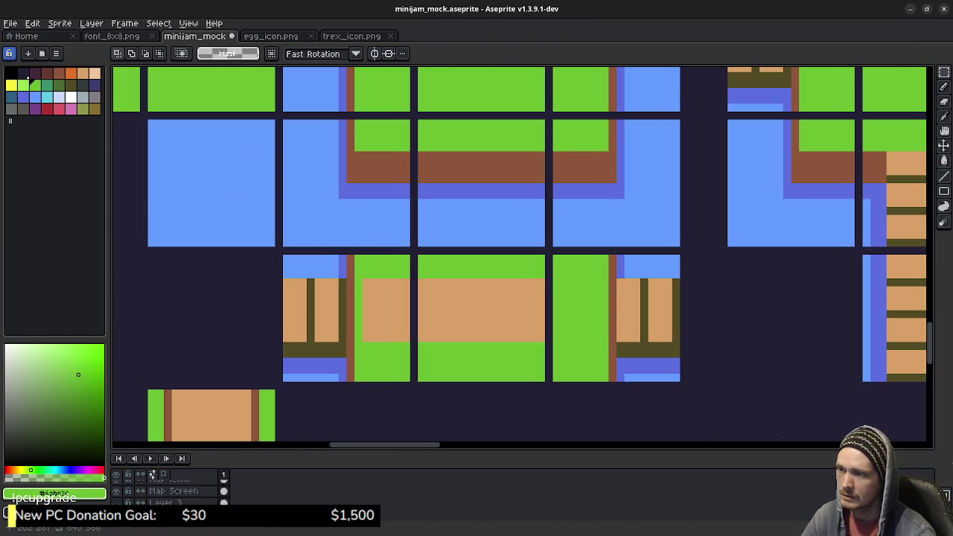
Outline and fill a tan path area on the copied grass tile so it meets the bridge.
key("b")
left_click(542, 337, "alt")
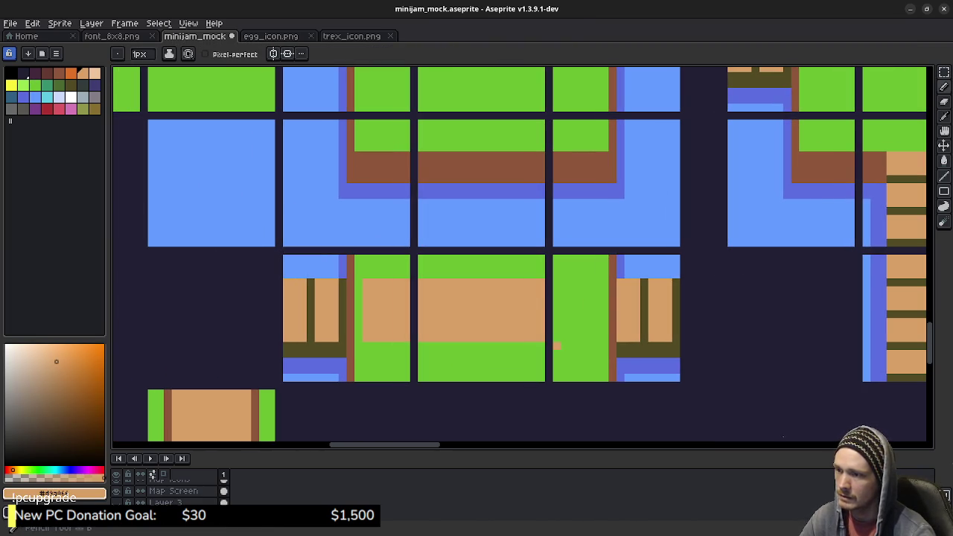
left_click_drag(597, 336, 556, 283)
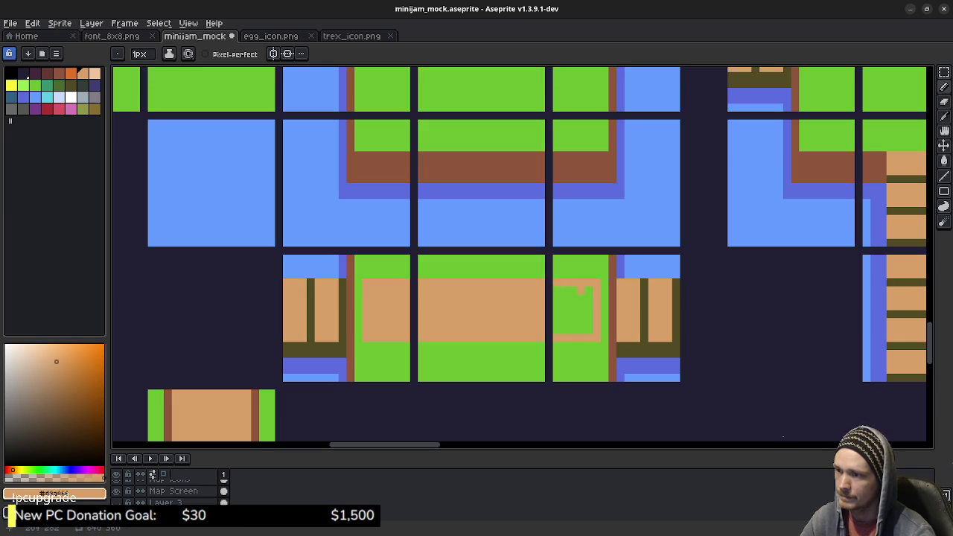
key("g")
left_click(573, 309)
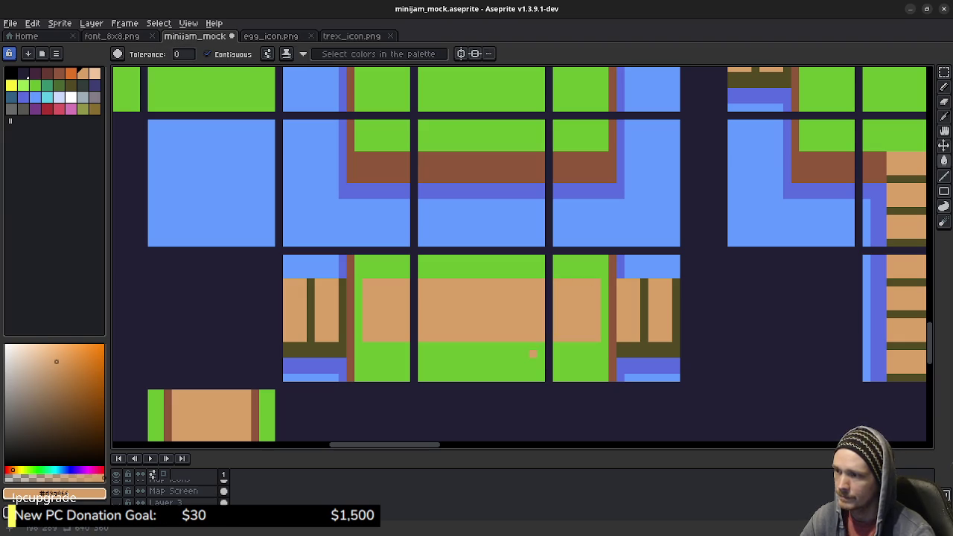
Select a bridge tile on the right of the map to copy.
left_click_drag(517, 361, 554, 313)
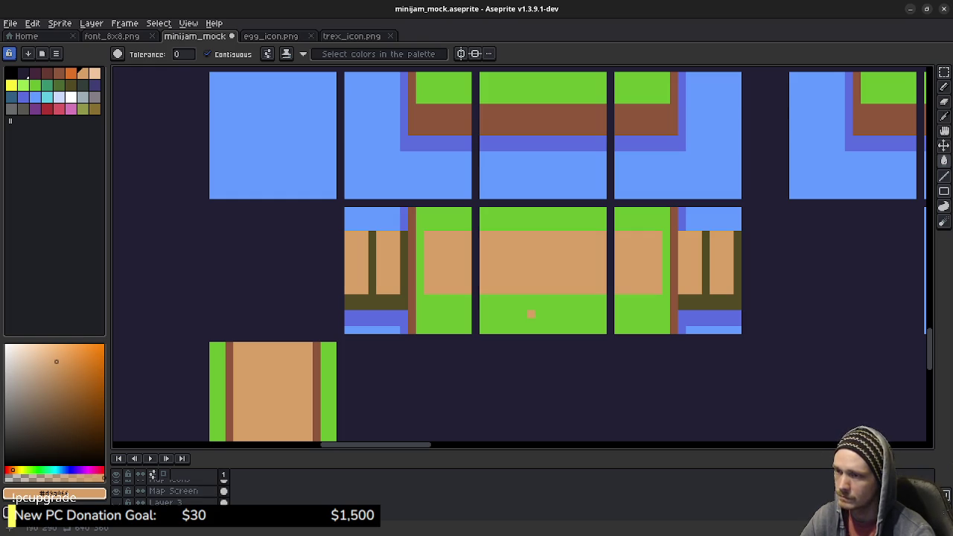
left_click_drag(530, 313, 691, 278)
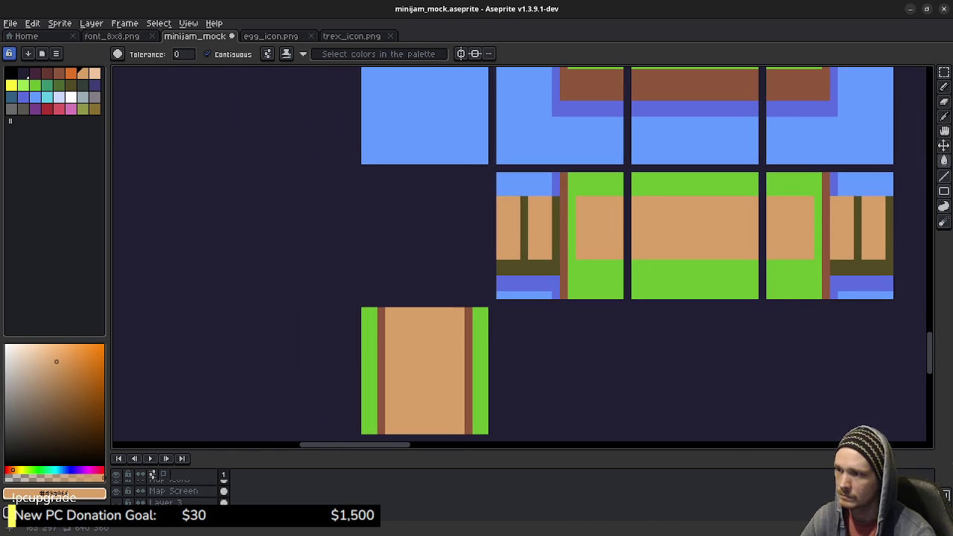
left_click_drag(762, 151, 519, 200)
key("m")
mouse_move(874, 98)
left_mouse_down()
mouse_move(627, 240)
mouse_move(585, 416)
left_mouse_up()
left_click_drag(579, 145, 711, 272)
key("ctrl+d")
left_click_drag(450, 330, 855, 202)
left_click_drag(567, 279, 629, 255)
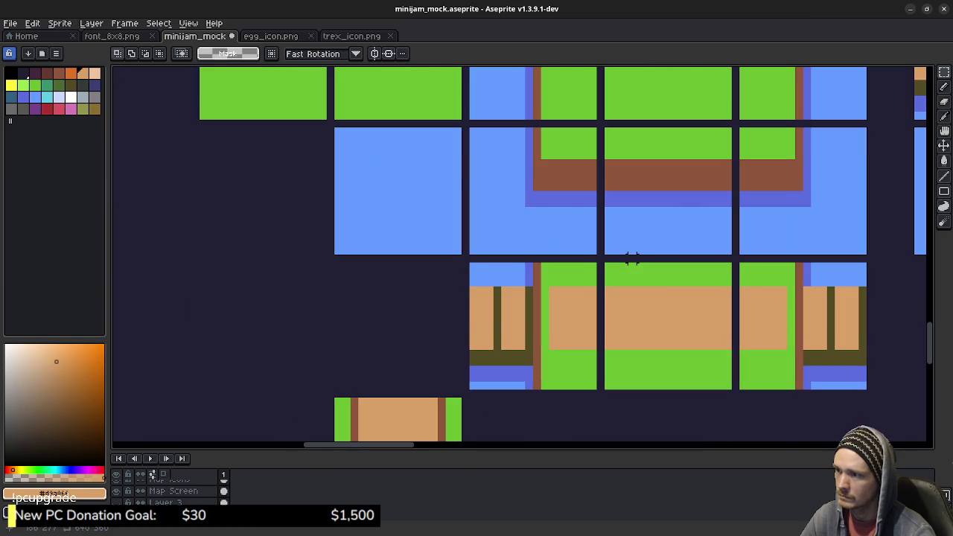
Paste the bridge tile left of the path row, nudged up one pixel.
key("ctrl+v")
left_click_drag(573, 312, 452, 390)
key("Up")
key("Return")
key("ctrl+d")
left_click_drag(488, 352, 548, 266)
Outline and fill a tan path patch below the bridge on the grass.
key("b")
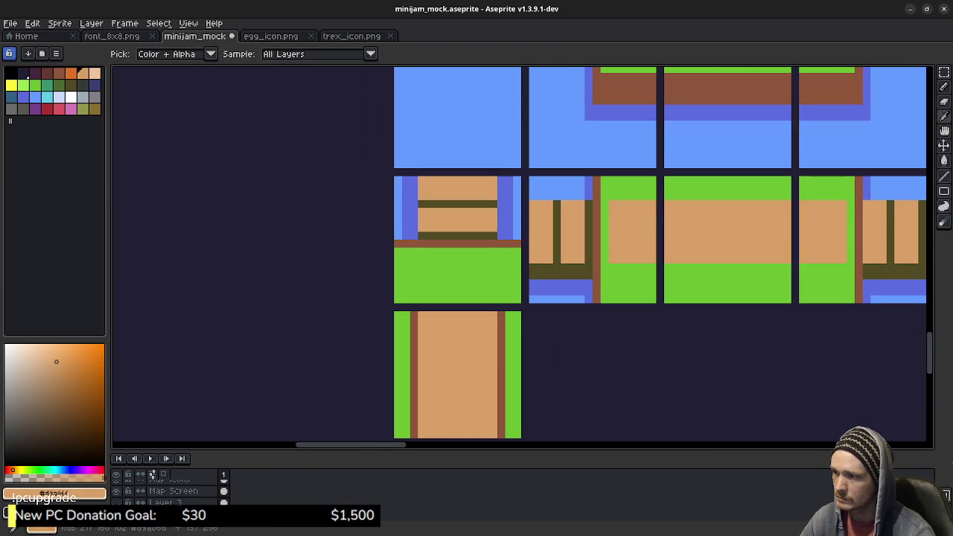
left_click_drag(421, 298, 493, 294)
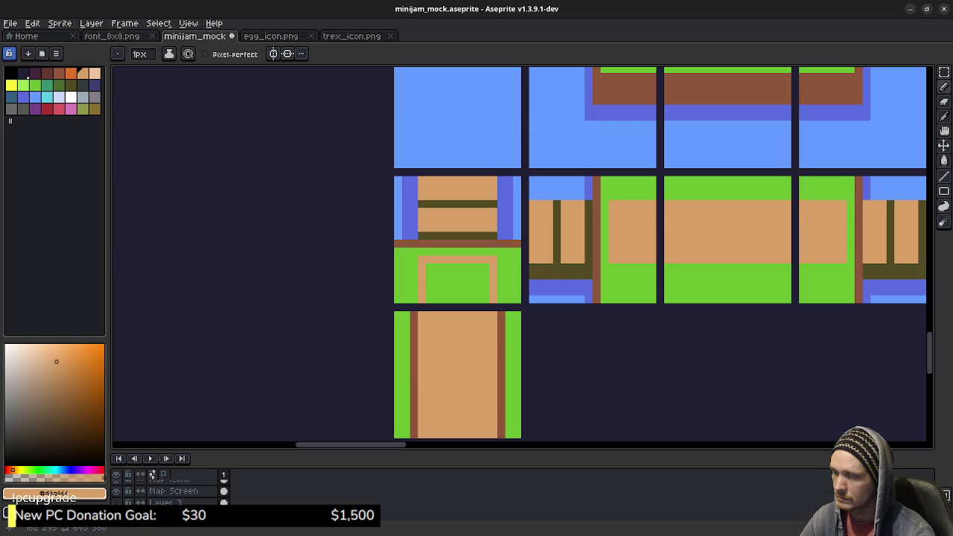
key("g")
left_click(457, 283)
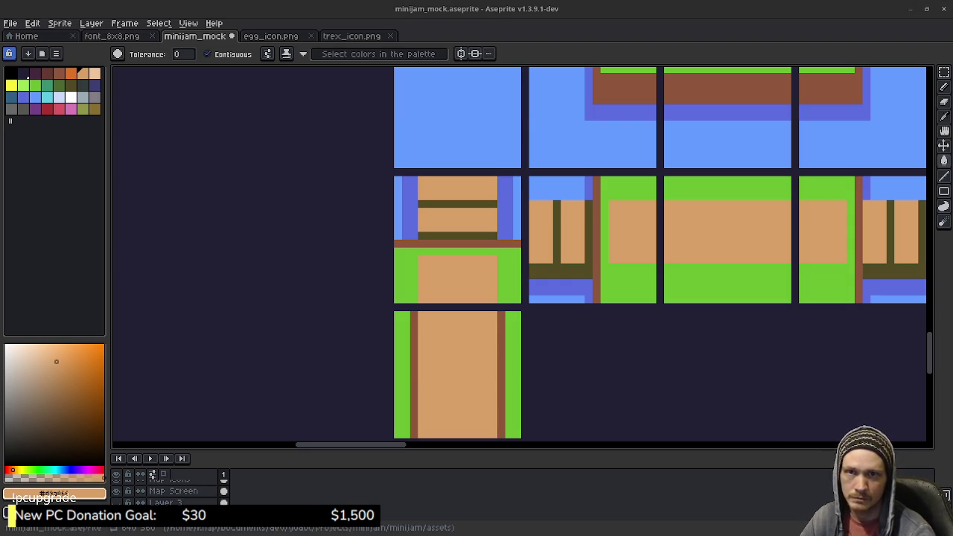
scroll(781, 438, "down", 2)
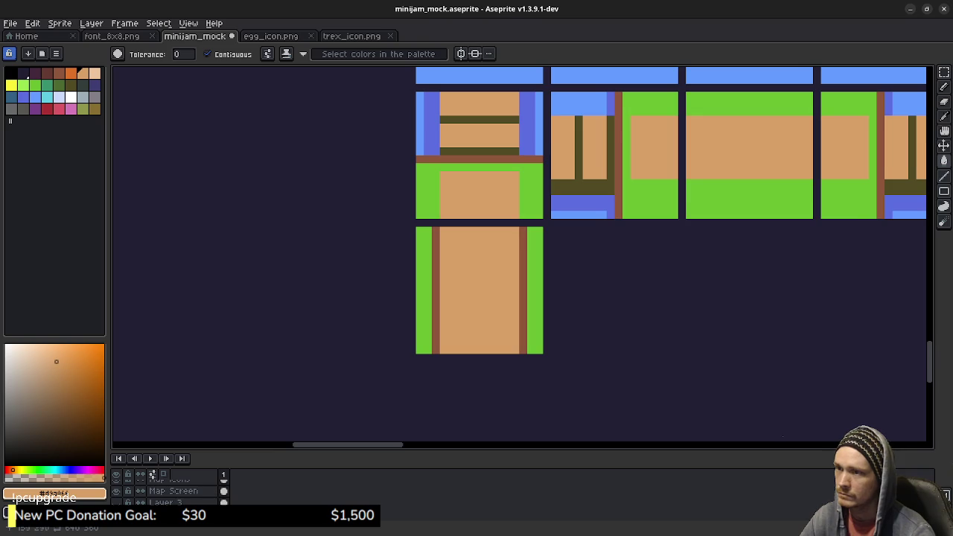
Fill the left and right brown stripes of the tile with grass green.
left_click(35, 85)
left_click(493, 287)
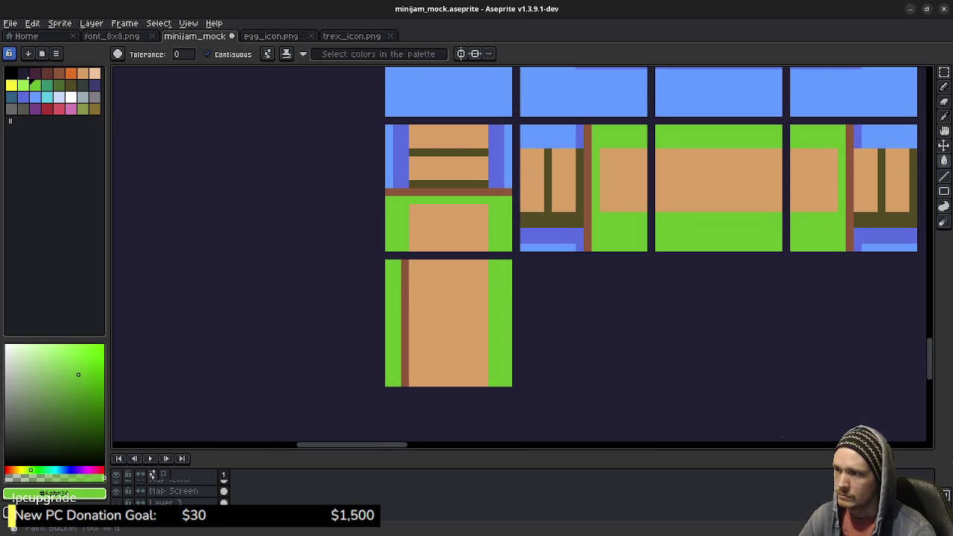
left_click(405, 287)
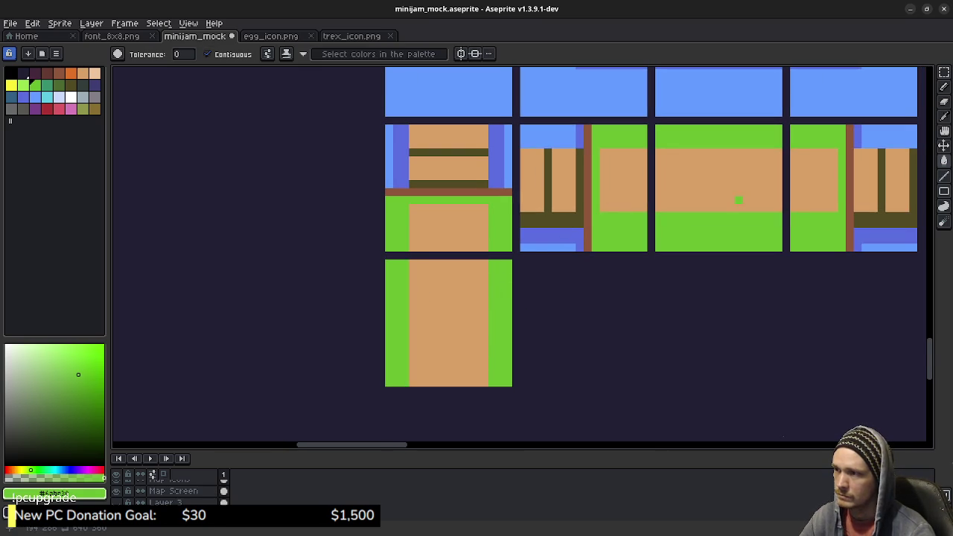
scroll(730, 199, "up", 5)
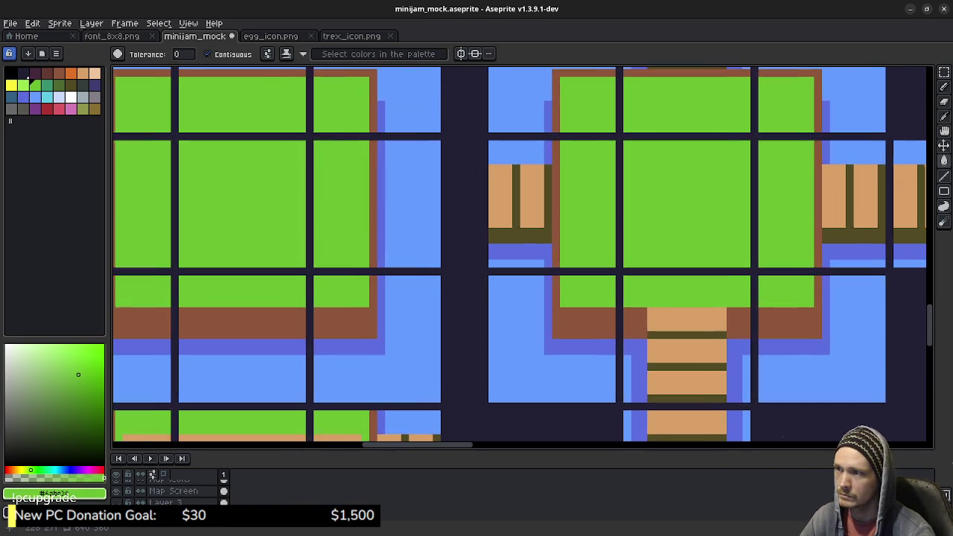
scroll(612, 278, "down", 1)
scroll(611, 278, "down", 1)
scroll(612, 278, "down", 1)
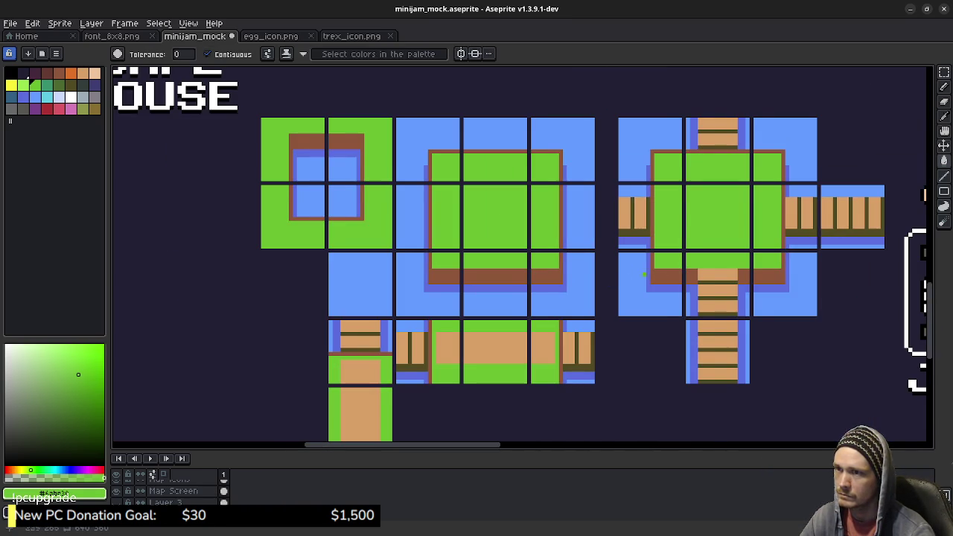
scroll(628, 277, "down", 2)
scroll(638, 220, "down", 1)
Copy the ladder tile and place it directly beneath the vertical path tile.
key("m")
scroll(637, 221, "up", 1)
scroll(632, 193, "up", 1)
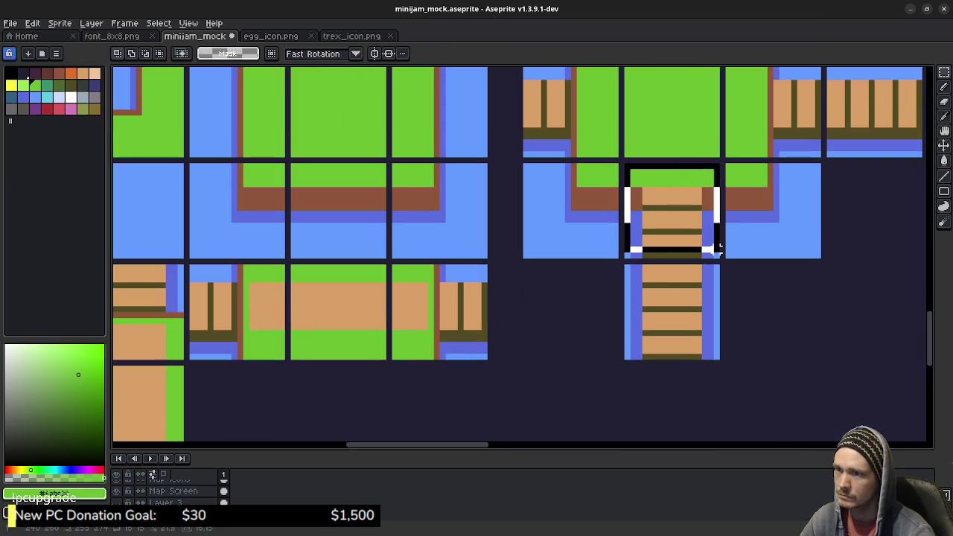
left_click_drag(631, 170, 719, 257)
key("ctrl+c")
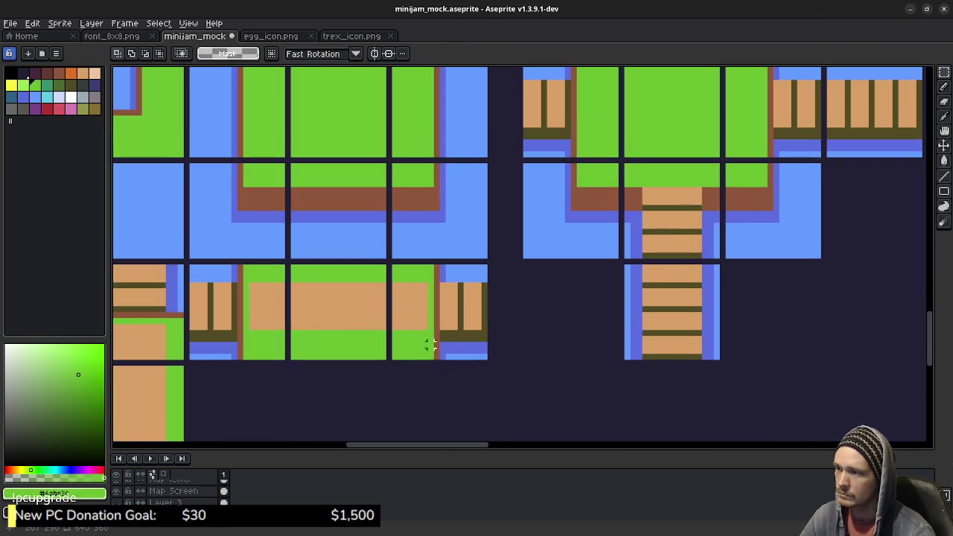
scroll(440, 345, "down", 3)
scroll(440, 345, "left", 3)
key("ctrl+v")
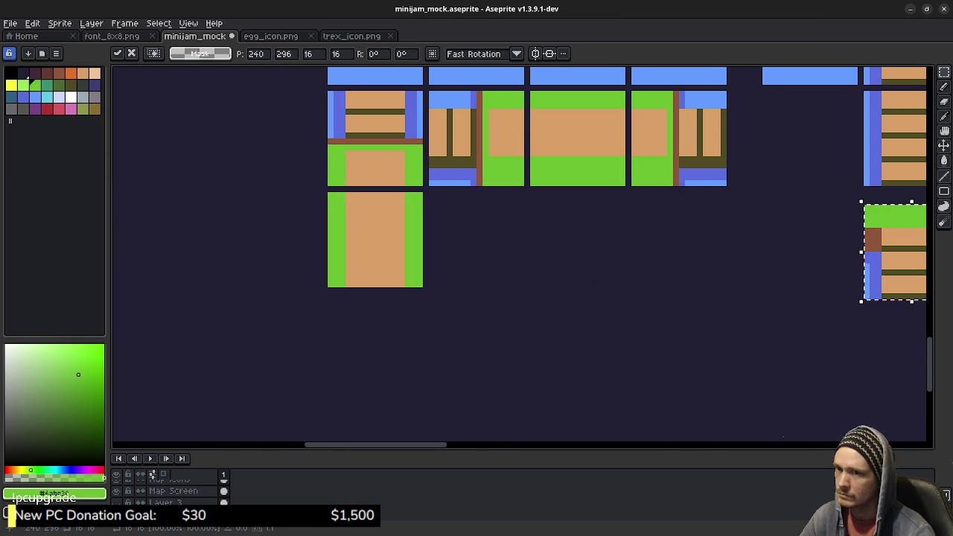
left_click_drag(893, 253, 359, 340)
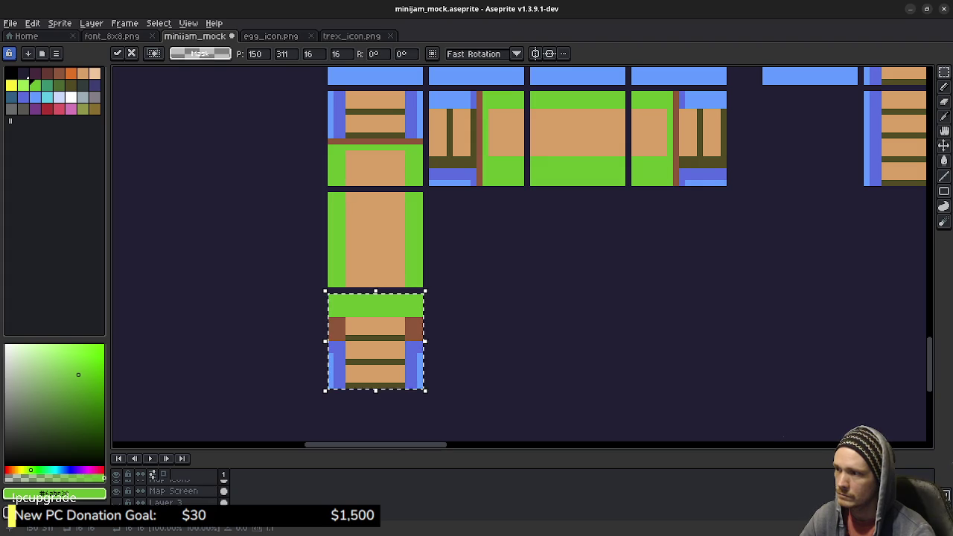
key("Return")
Pick the tan path colour from the tile.
scroll(366, 309, "up", 3)
key("w")
key("i")
left_click(319, 239)
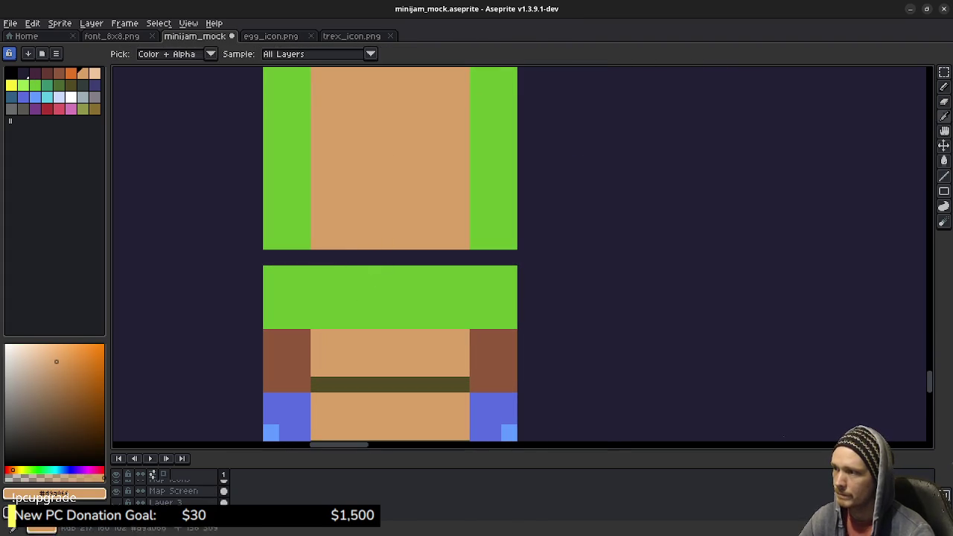
Paint a tan strip through the ladder tile's green top to join the path above.
key("b")
mouse_move(318, 272)
left_mouse_down()
mouse_move(318, 309)
mouse_move(461, 305)
mouse_move(461, 271)
left_mouse_up()
key("w")
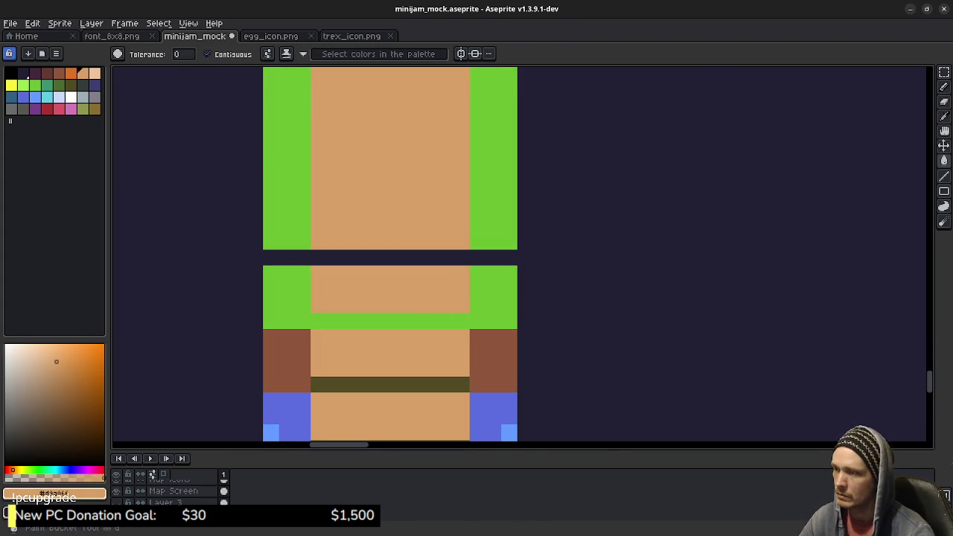
scroll(559, 270, "down", 4)
scroll(689, 231, "down", 1)
left_click_drag(689, 231, 562, 324)
scroll(562, 324, "down", 1)
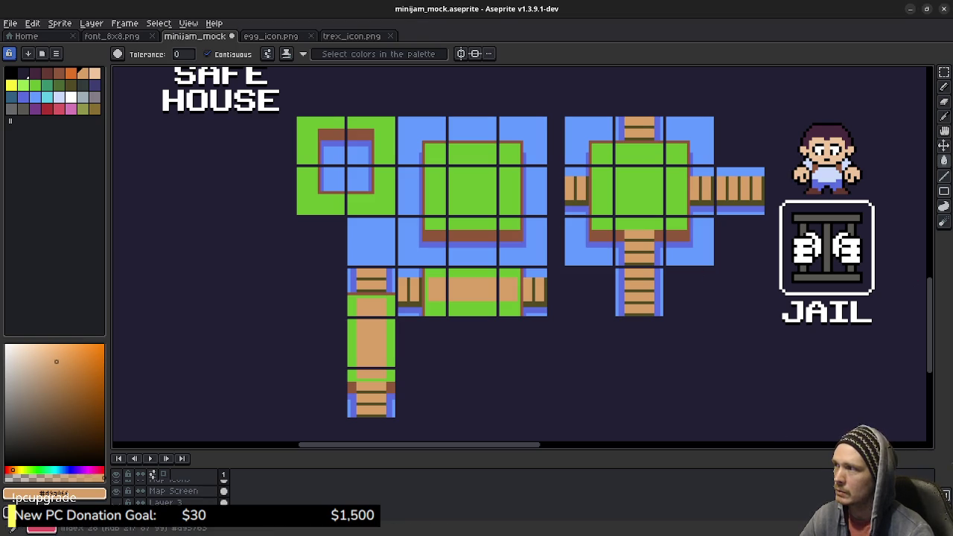
key("x")
left_click(599, 236)
key("ctrl+z")
key("b")
mouse_move(570, 257)
left_mouse_down()
mouse_move(601, 227)
mouse_move(604, 258)
left_mouse_up()
mouse_move(680, 255)
left_mouse_down()
mouse_move(705, 221)
mouse_move(713, 255)
left_mouse_up()
mouse_move(690, 148)
left_mouse_down()
mouse_move(707, 119)
mouse_move(694, 139)
left_mouse_up()
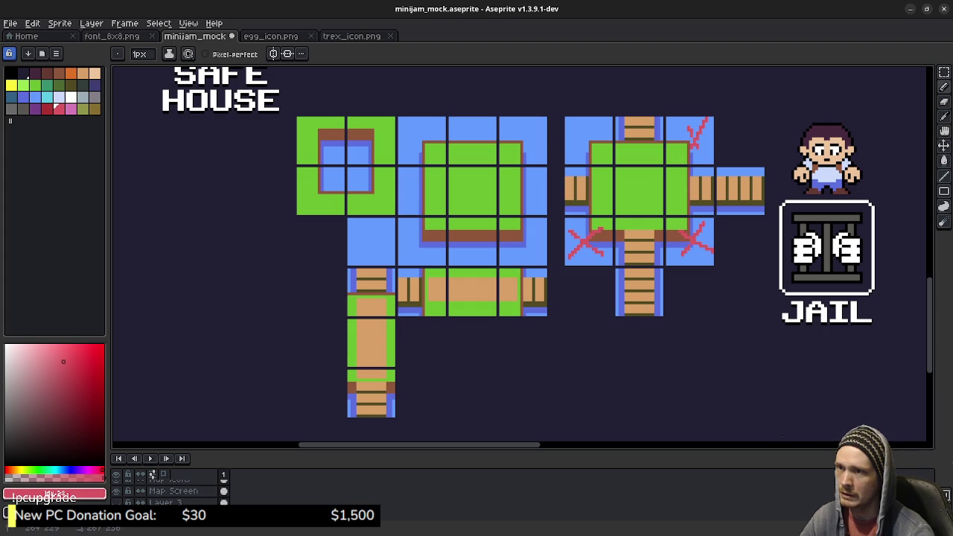
mouse_move(598, 125)
left_mouse_down()
mouse_move(570, 153)
mouse_move(590, 152)
left_mouse_up()
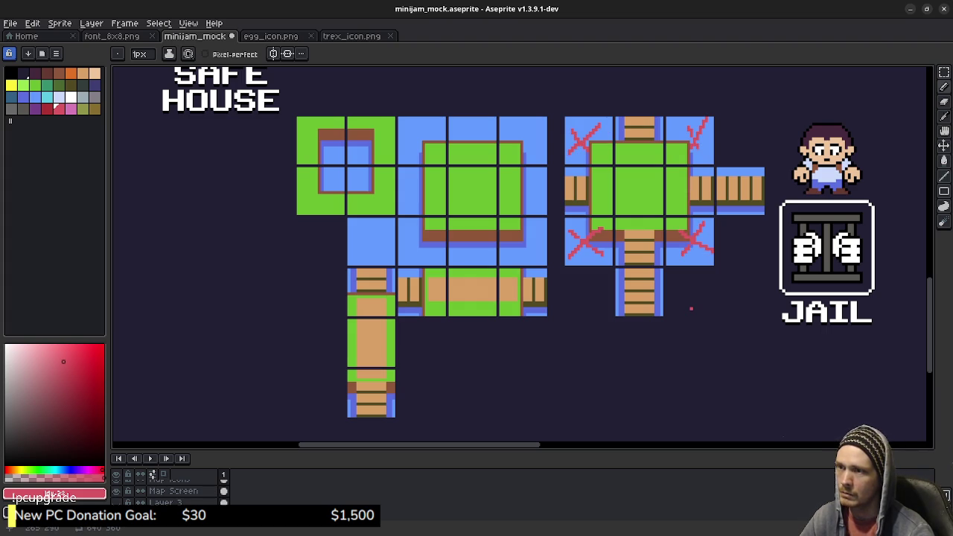
mouse_move(632, 198)
left_mouse_down()
mouse_move(641, 187)
mouse_move(631, 177)
left_mouse_up()
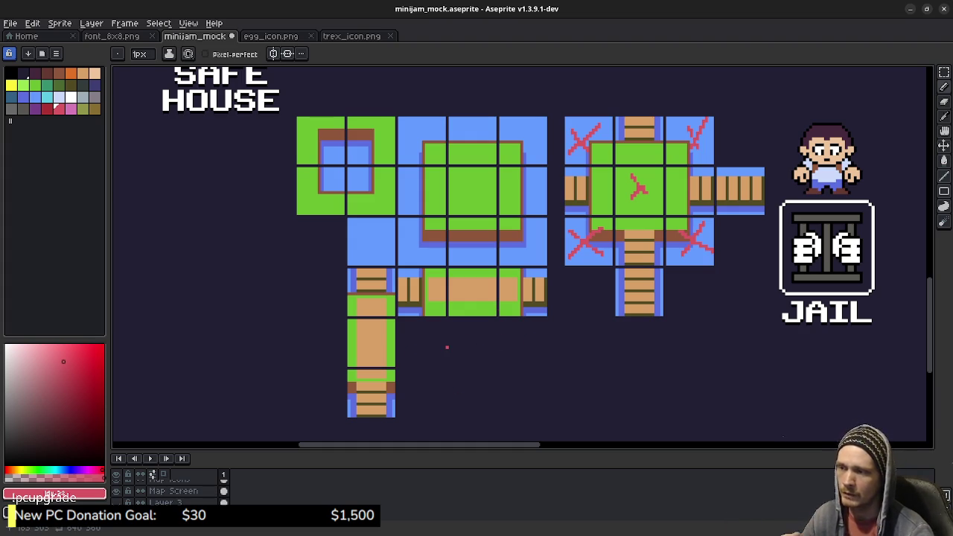
left_click_drag(447, 345, 490, 346)
left_click_drag(469, 332, 469, 360)
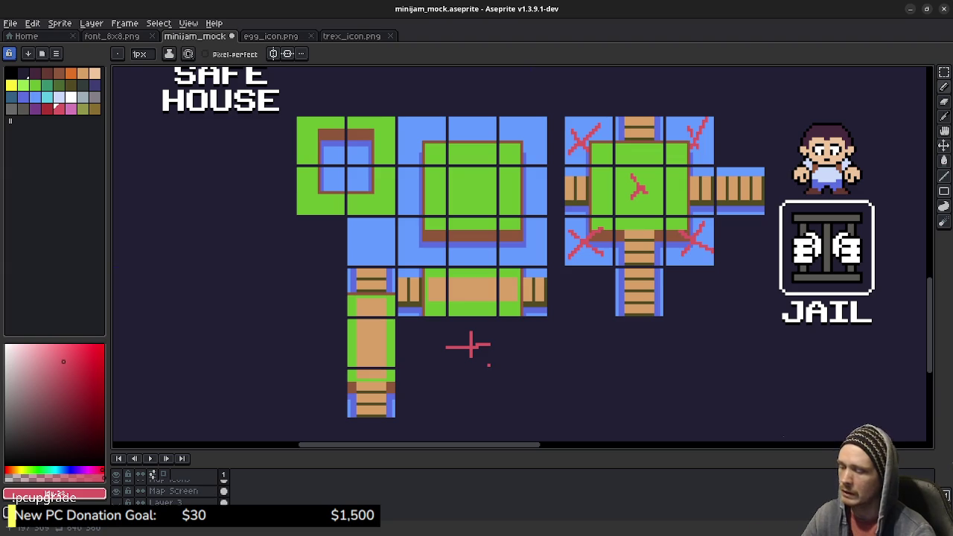
key("ctrl+z")
key("ctrl+z")
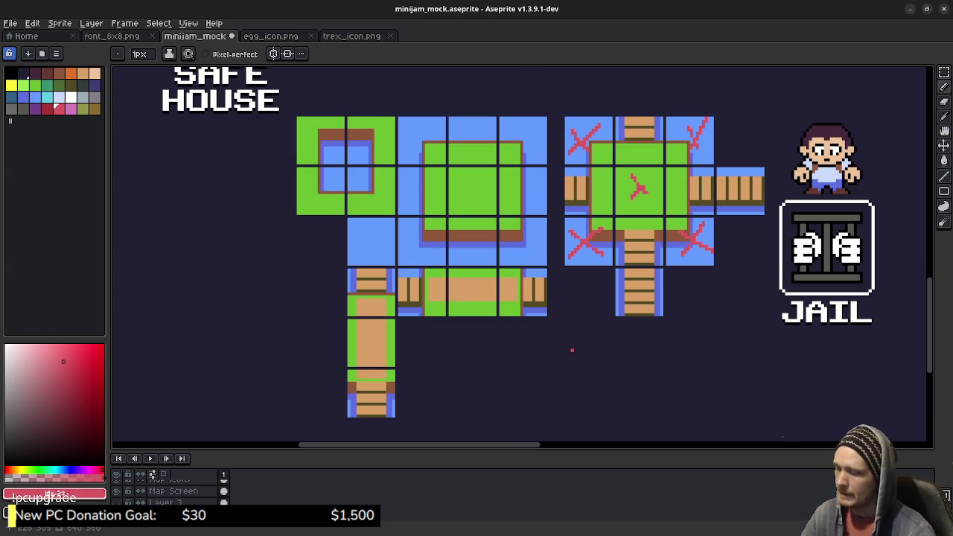
key("ctrl+z")
key("ctrl+z")
key("ctrl+z")
key("ctrl+z")
key("ctrl+z")
key("ctrl+z")
key("ctrl+z")
key("ctrl+z")
key("ctrl+z")
key("ctrl+z")
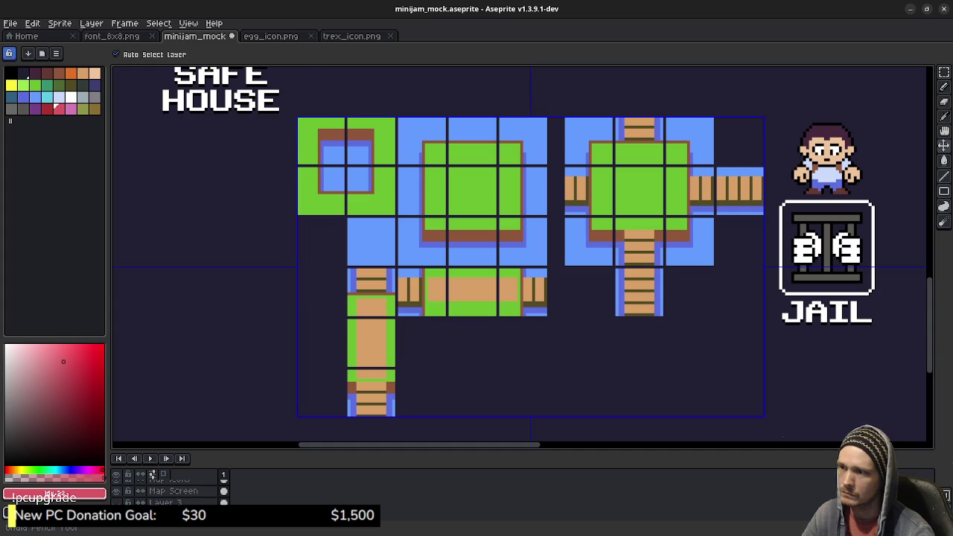
Save minijam_mock.aseprite, then review the map including the CASH, BANK and DEBT panel.
key("ctrl+s")
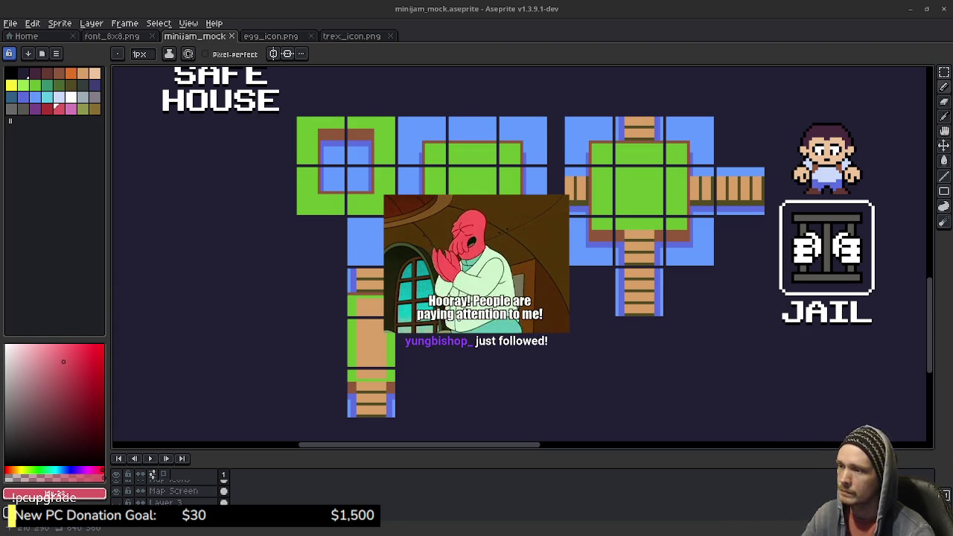
scroll(498, 333, "right", 1)
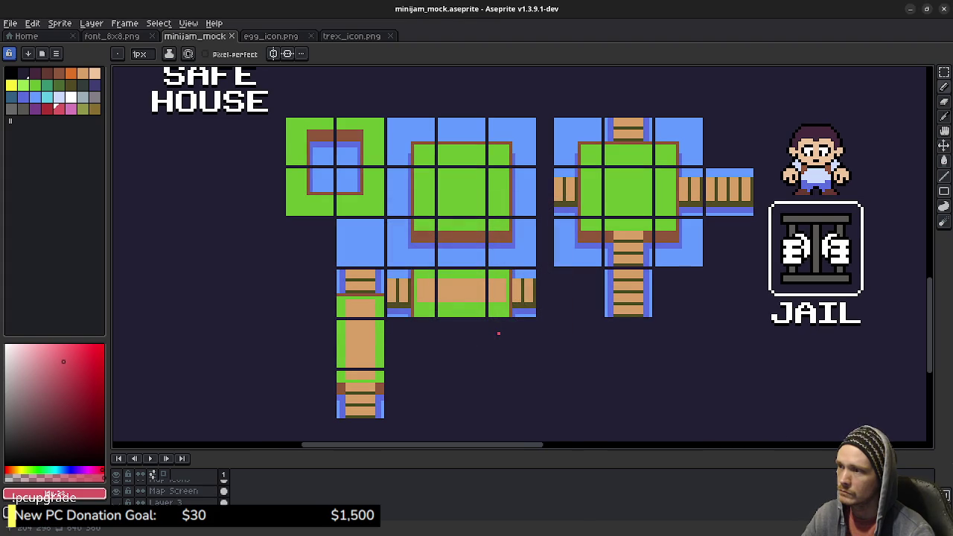
scroll(506, 235, "up", 2)
scroll(506, 234, "down", 2)
scroll(506, 235, "down", 1)
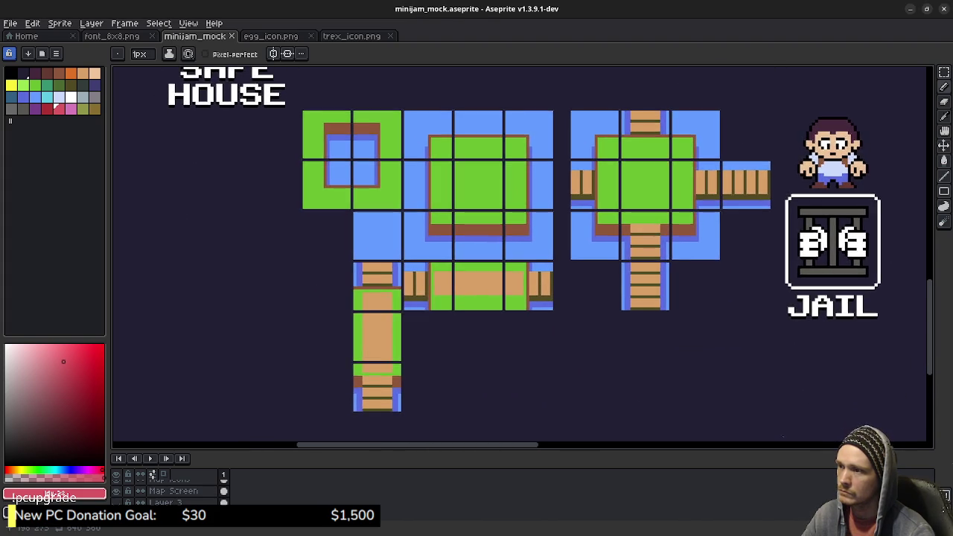
scroll(506, 234, "down", 3)
mouse_move(506, 234)
left_mouse_down()
mouse_move(431, 308)
mouse_move(431, 323)
left_mouse_up()
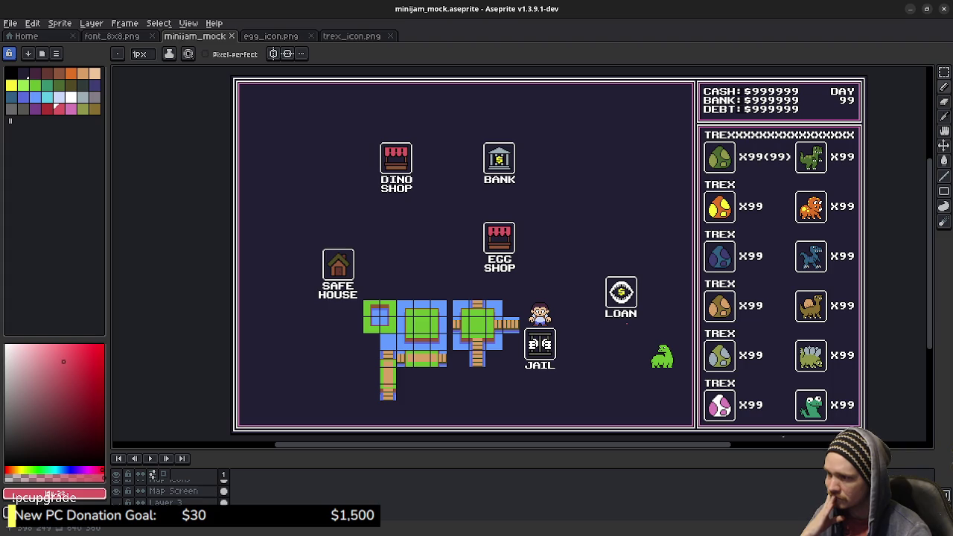
scroll(532, 364, "up", 1)
scroll(532, 364, "up", 1)
scroll(532, 364, "up", 1)
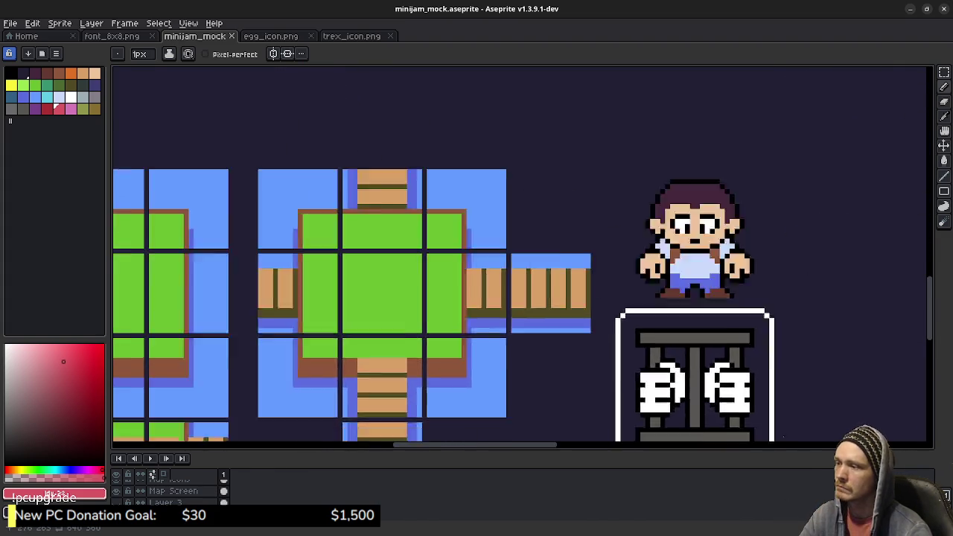
Paint blue and dark-blue shadow pixels at the island's lower-right grass corner.
scroll(532, 364, "up", 1)
scroll(532, 363, "up", 1)
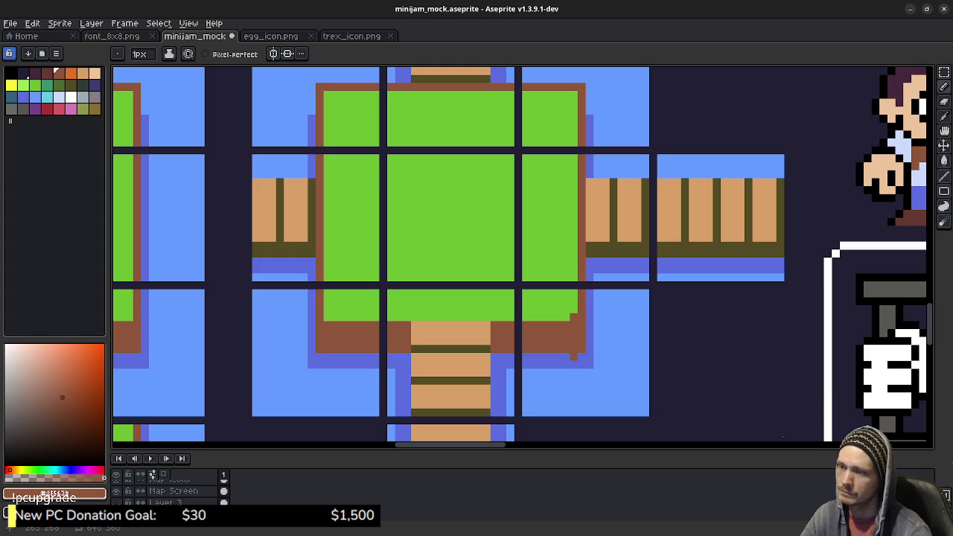
left_click(573, 357, "alt")
left_click(574, 349)
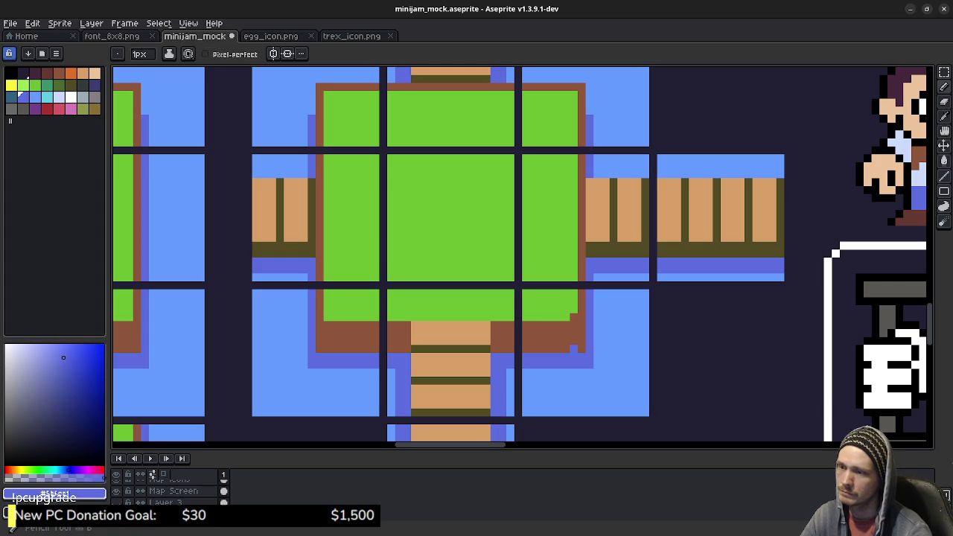
left_click(581, 347)
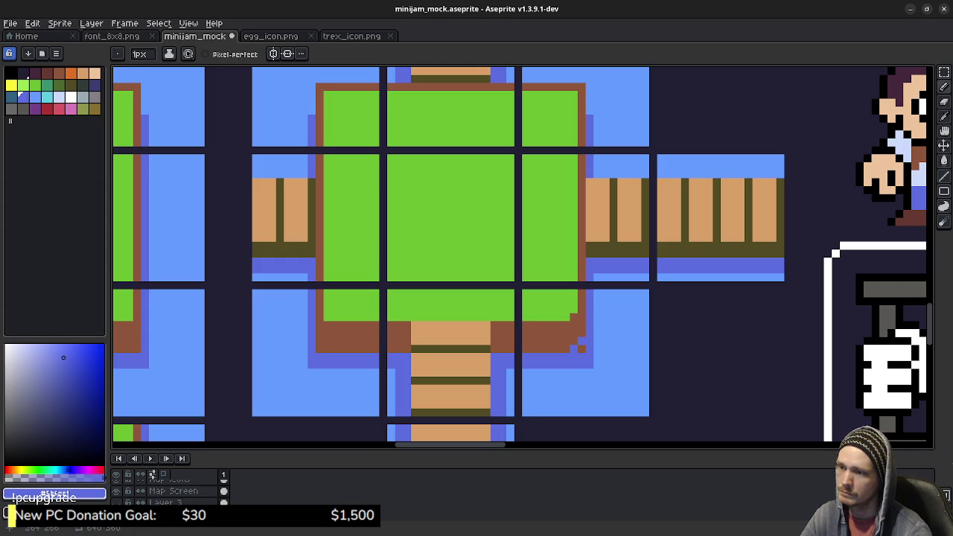
left_click(581, 349)
left_click(590, 372)
key("ctrl+z")
left_click(581, 372)
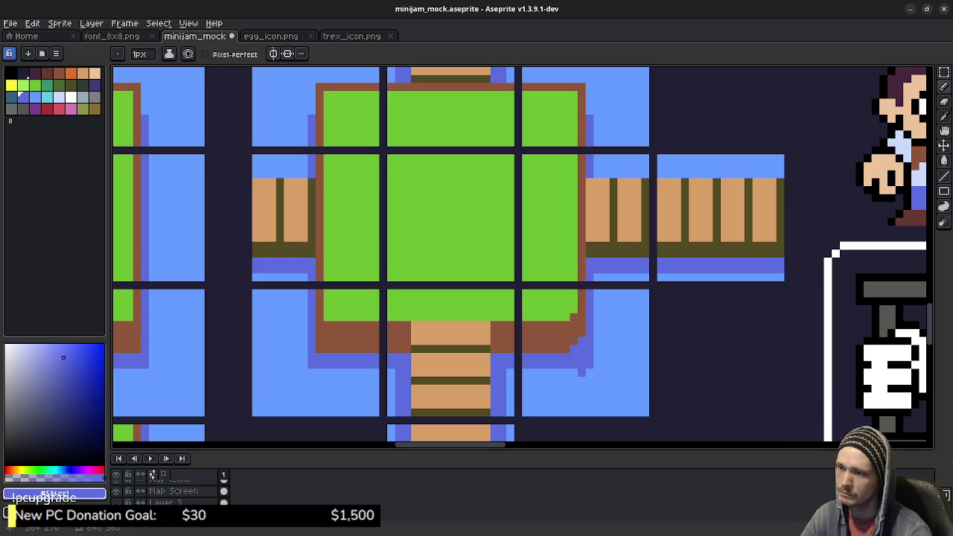
scroll(606, 385, "down", 2)
scroll(606, 385, "down", 1)
scroll(606, 385, "up", 2)
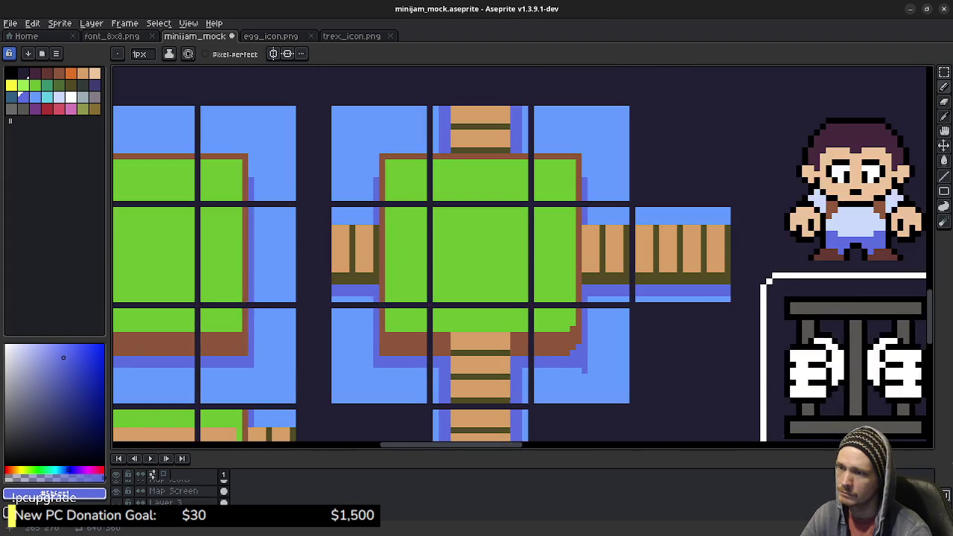
scroll(605, 386, "up", 2)
Add light blue water pixels along the corner edge.
left_click(595, 356, "alt")
left_click(569, 355)
left_click_drag(581, 355, 588, 318)
scroll(581, 344, "down", 3)
scroll(655, 384, "up", 1)
scroll(655, 384, "up", 1)
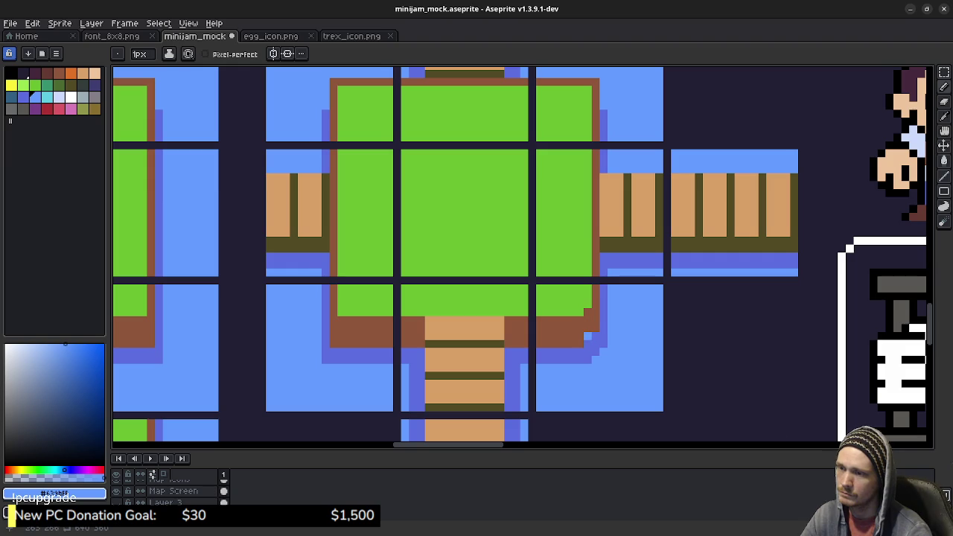
Recolour the brown shore pixels with shadow and light blue, keeping one edge pixel brown.
left_click(588, 336, "alt")
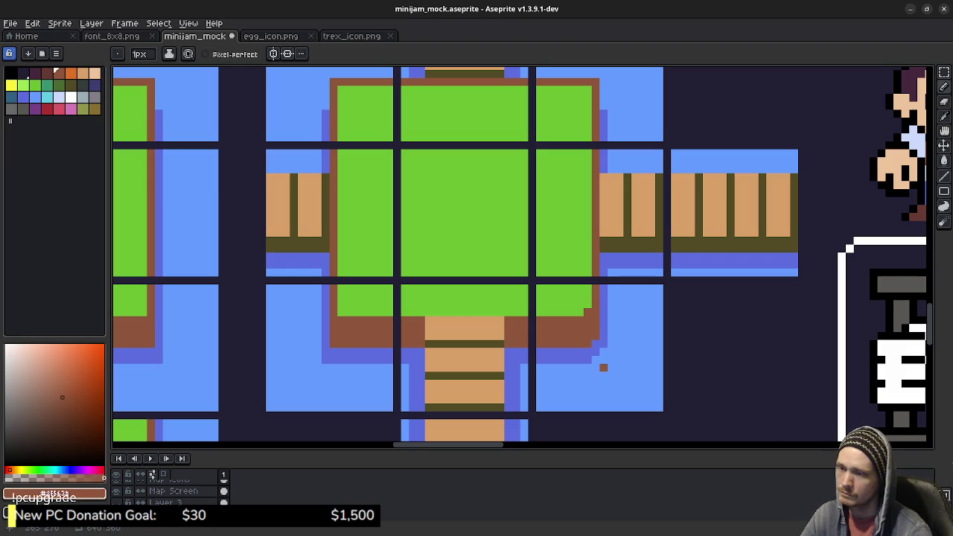
key("ctrl")
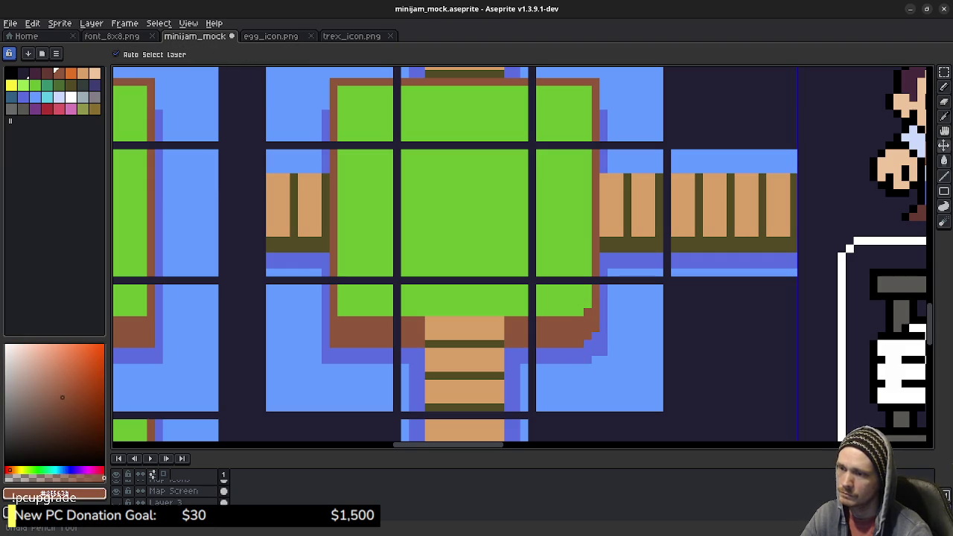
key("ctrl")
key("ctrl+z")
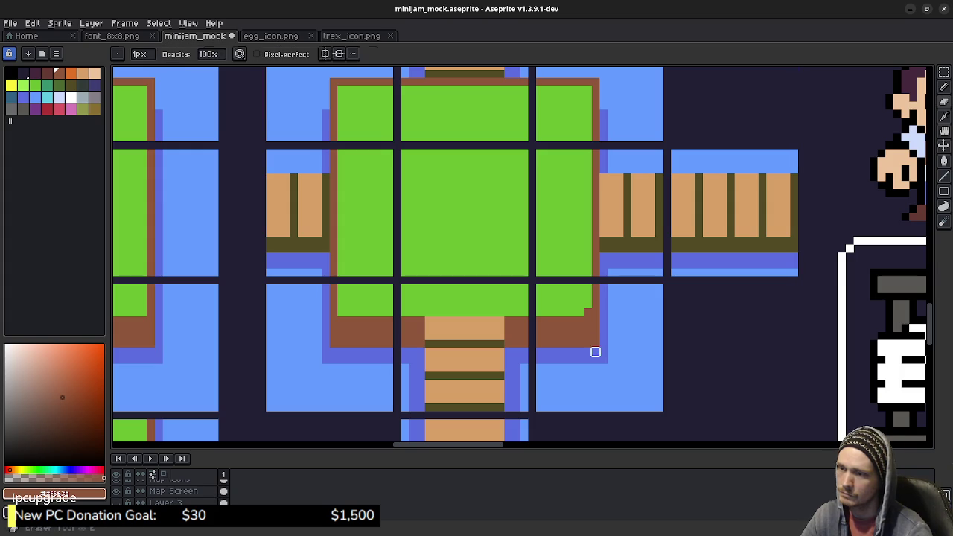
left_click(593, 349, "alt")
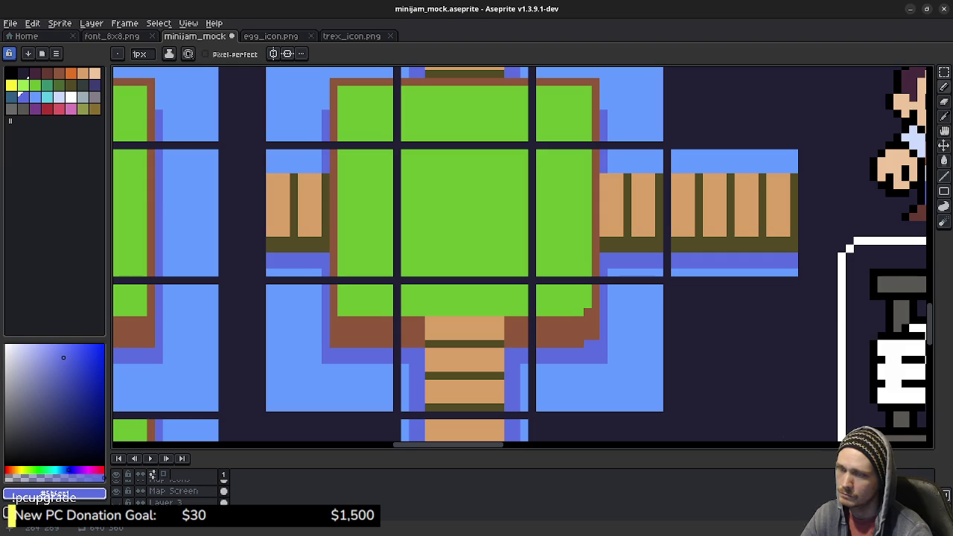
left_click(595, 336)
left_click(602, 372, "alt")
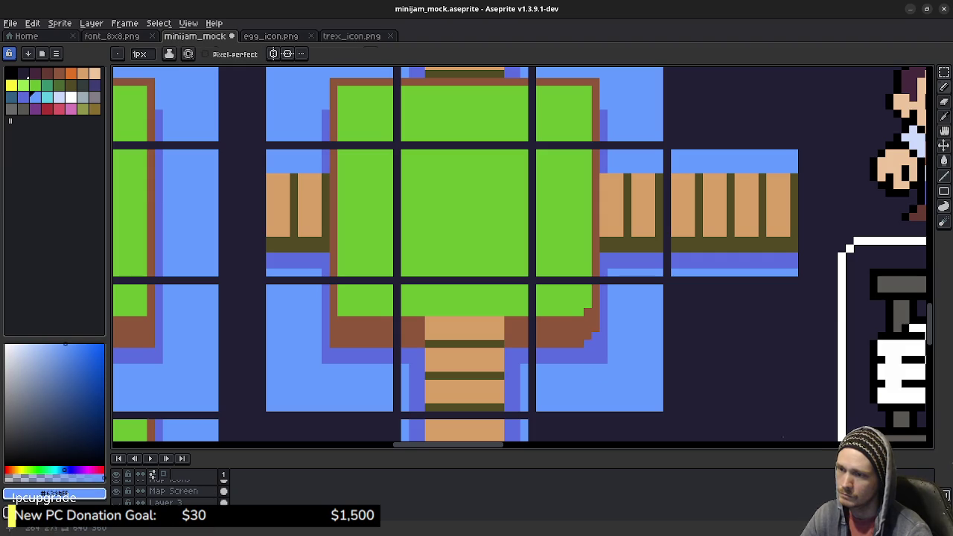
left_click(602, 360)
left_click(603, 351)
left_click(579, 320)
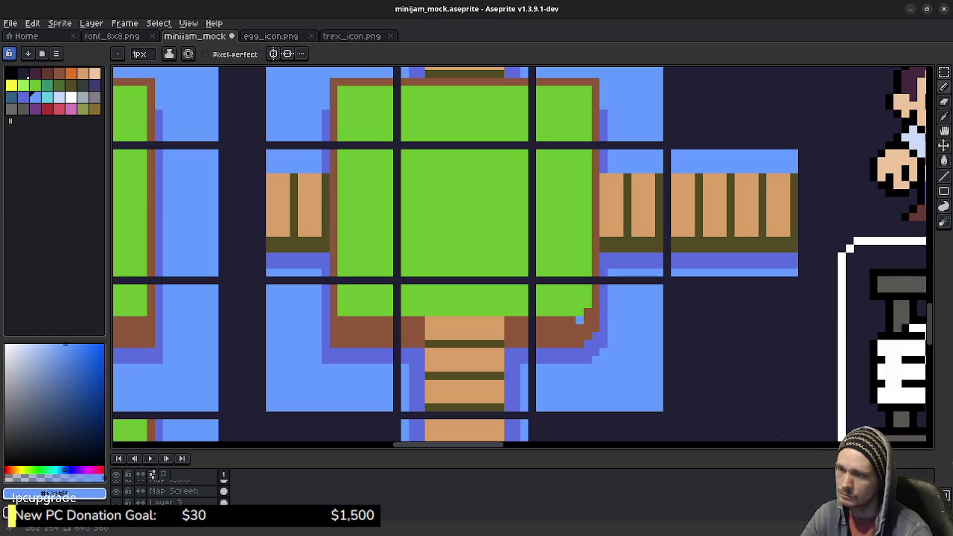
key("ctrl+z")
left_click(56, 71)
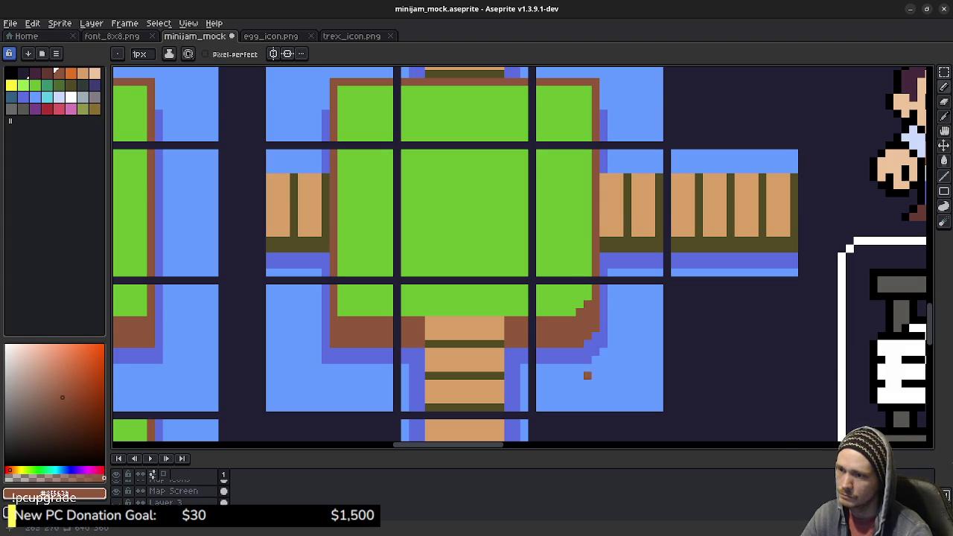
scroll(622, 397, "down", 3)
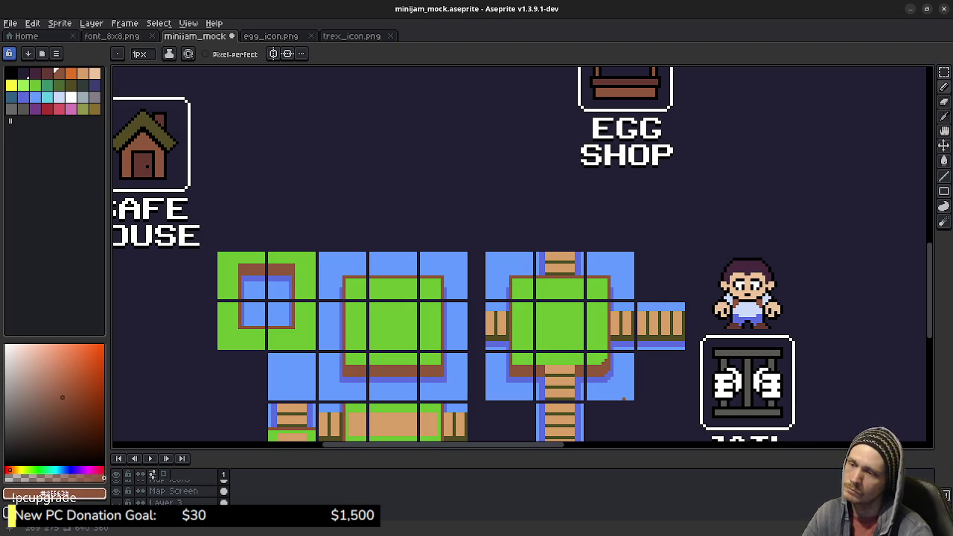
Save the mockup and bring the JAIL label and lower tiles into view.
key("ctrl")
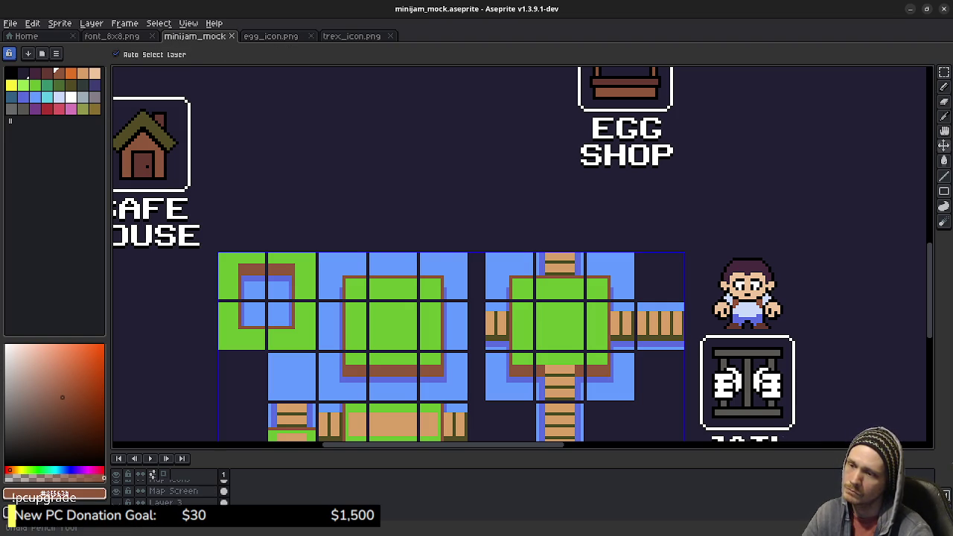
key("ctrl+s")
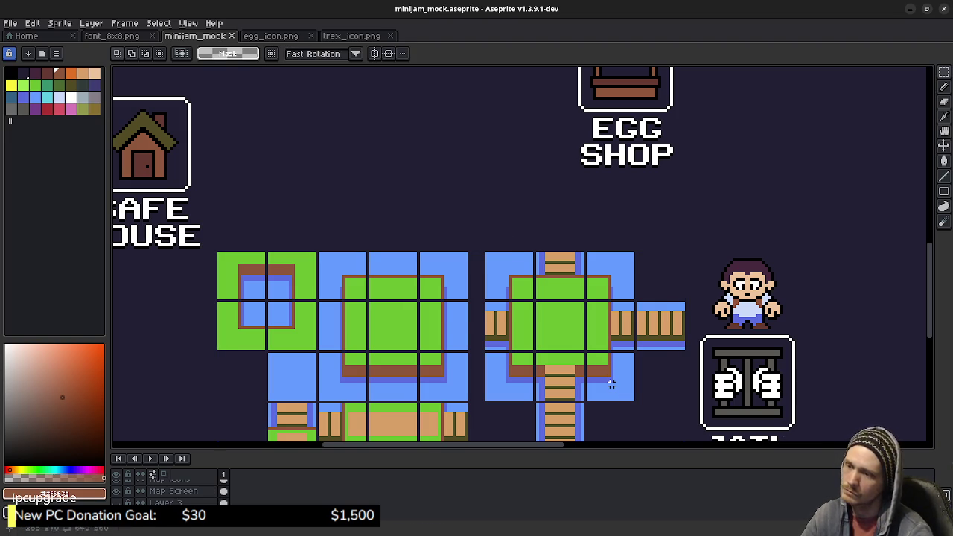
mouse_move(496, 379)
left_mouse_down()
mouse_move(545, 250)
mouse_move(564, 258)
left_mouse_up()
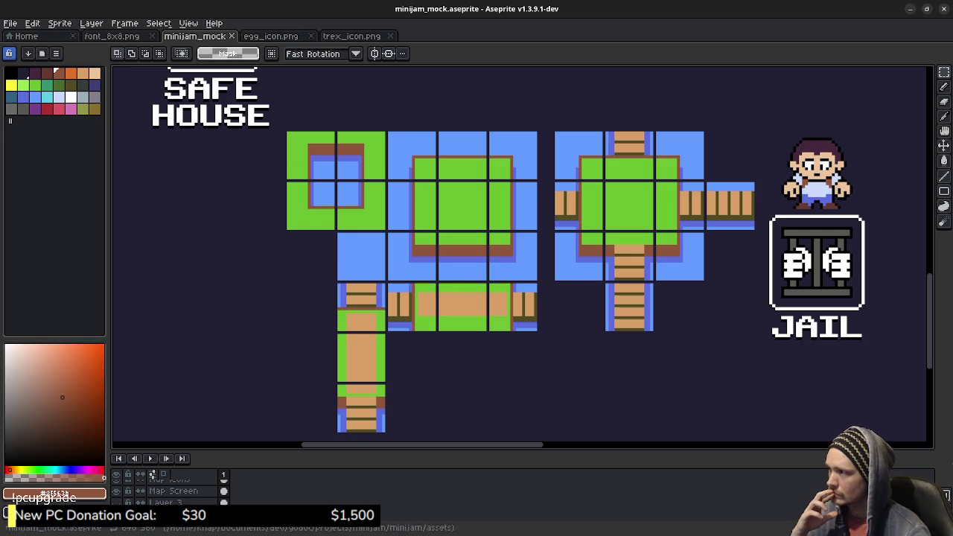
Try three darker-green fills along the island's lower strip, then undo them.
left_click(383, 206, "alt")
key("g")
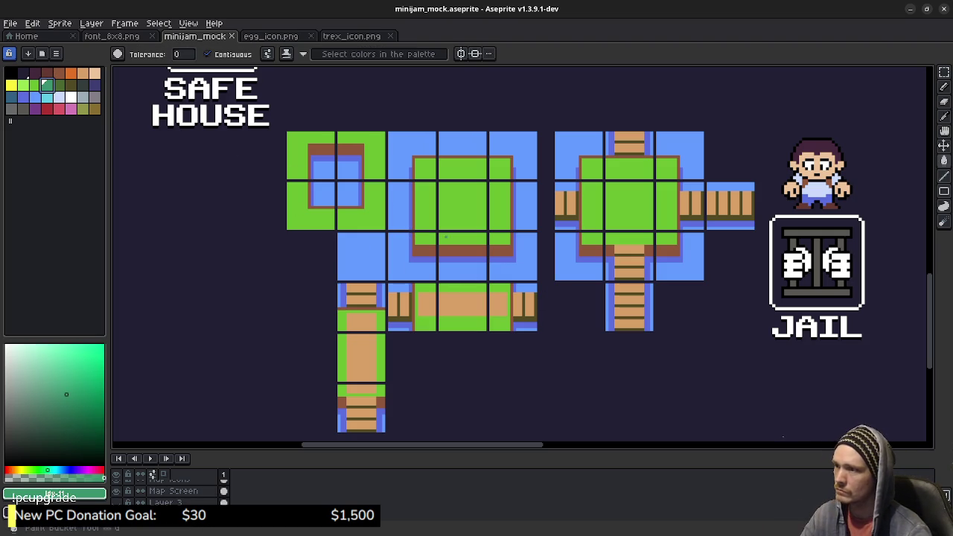
left_click(457, 247)
left_click(500, 251)
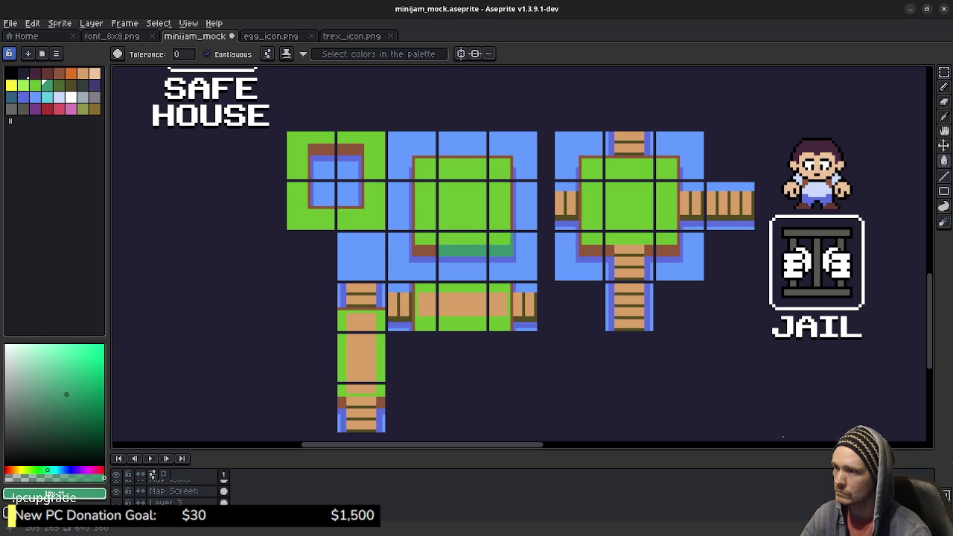
left_click(424, 249)
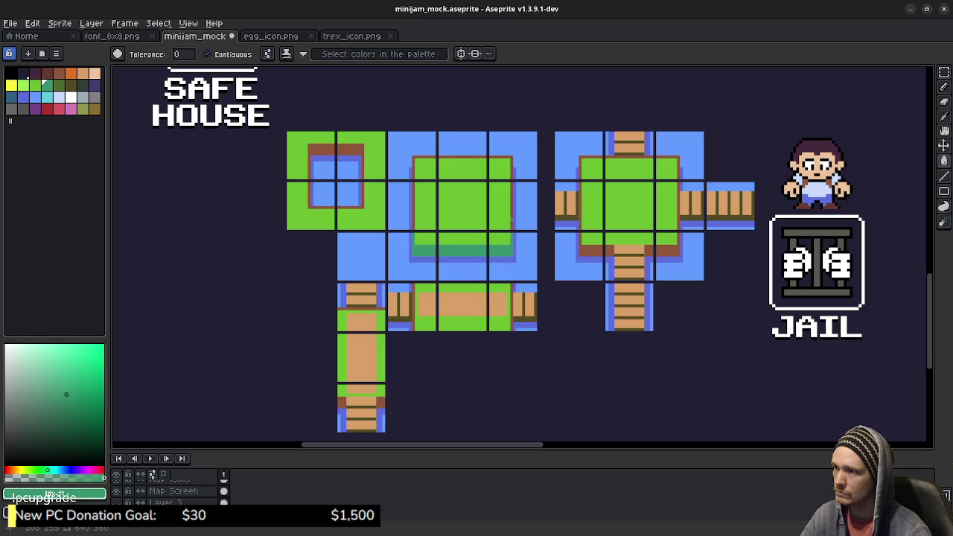
key("v")
key("ctrl+z")
key("ctrl+z")
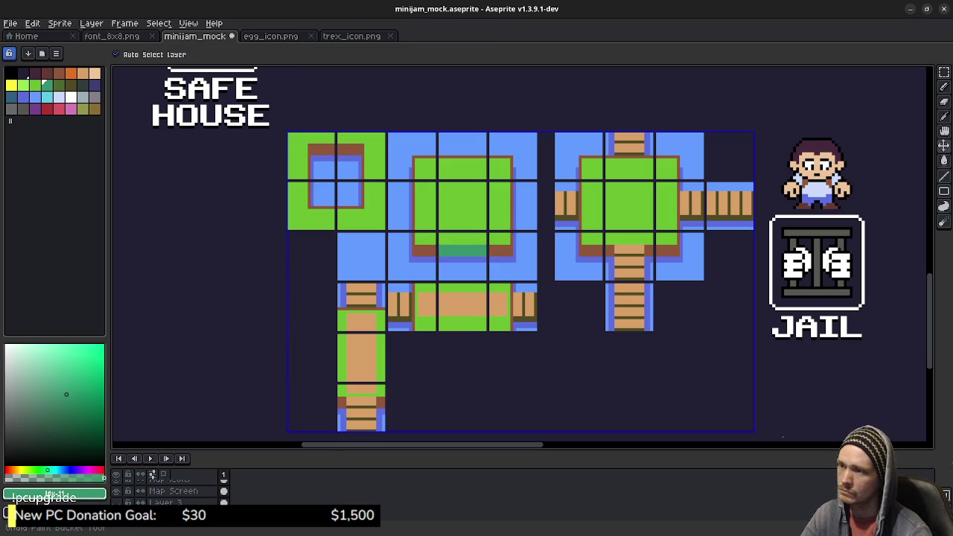
key("ctrl+z")
key("g")
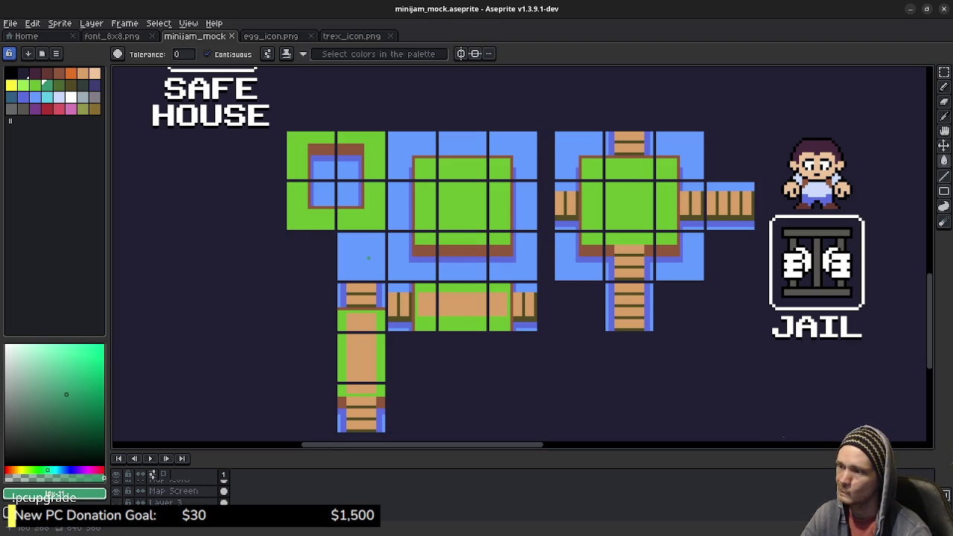
scroll(422, 250, "down", 4)
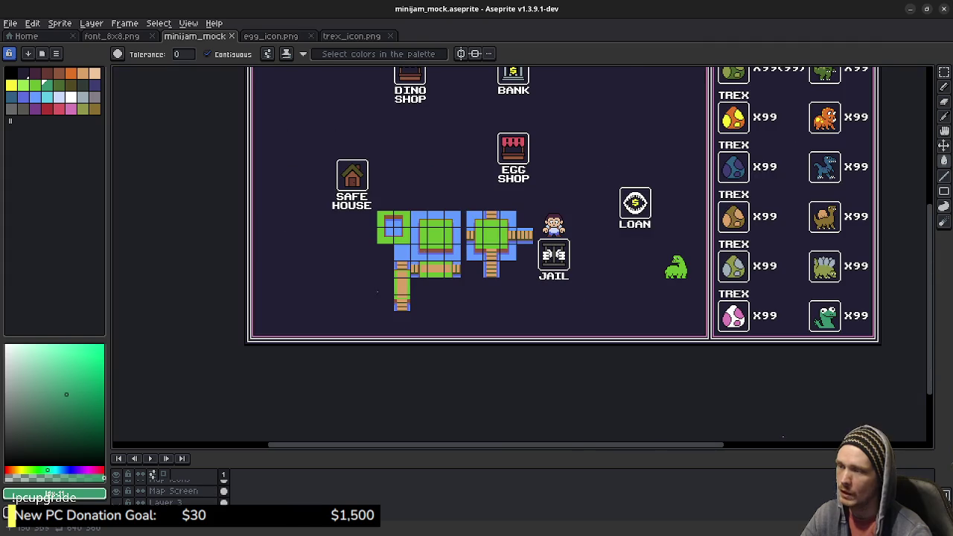
Enlarge the Layers panel to list every layer and make the Tiles layer active.
left_click_drag(521, 449, 521, 371)
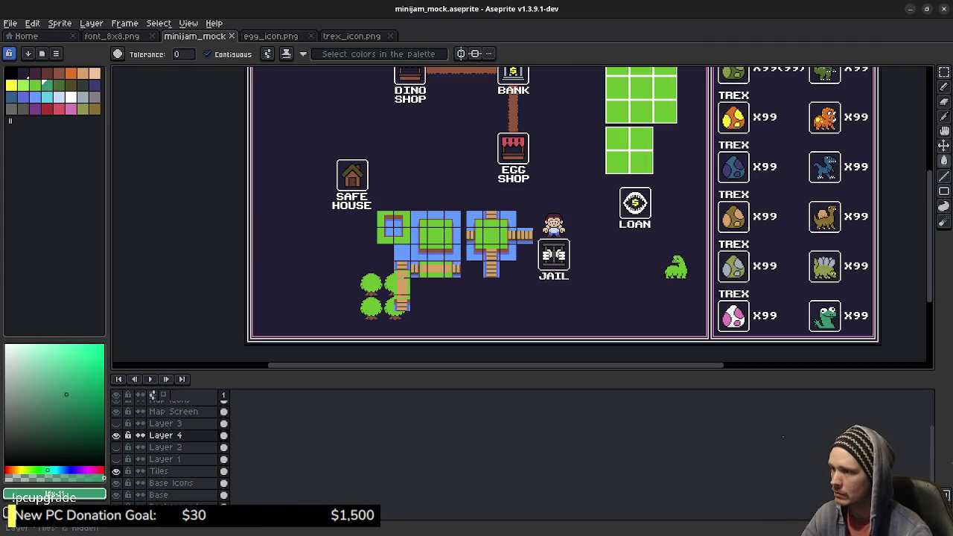
scroll(577, 216, "up", 2)
scroll(577, 216, "up", 1)
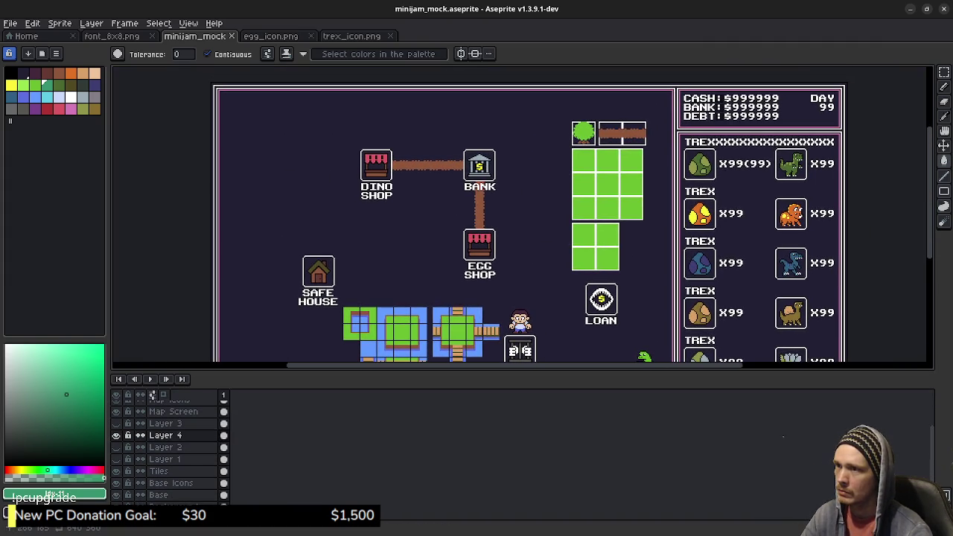
scroll(578, 216, "up", 1)
scroll(504, 246, "down", 1)
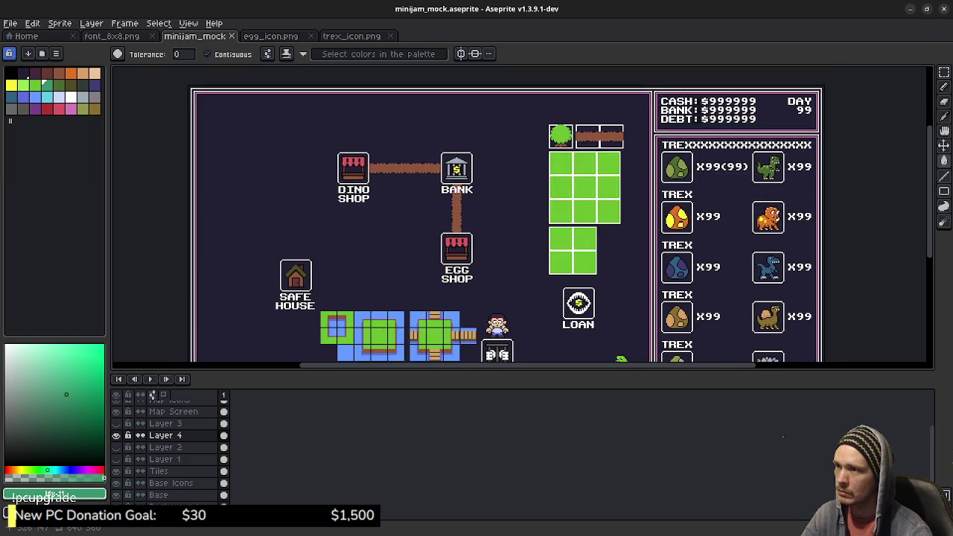
scroll(504, 247, "down", 1)
scroll(503, 247, "down", 1)
scroll(503, 247, "down", 1)
scroll(573, 148, "down", 1)
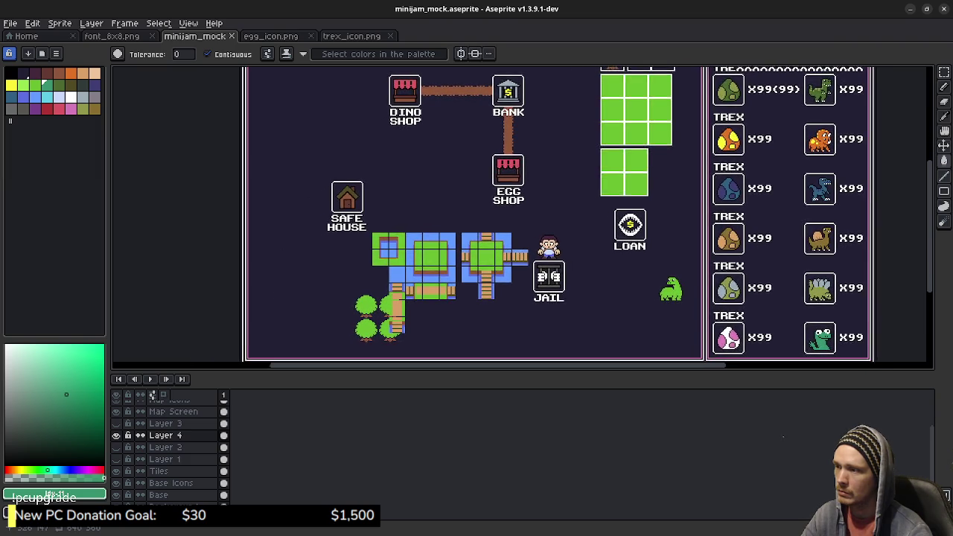
scroll(573, 148, "down", 1)
scroll(573, 148, "down", 1)
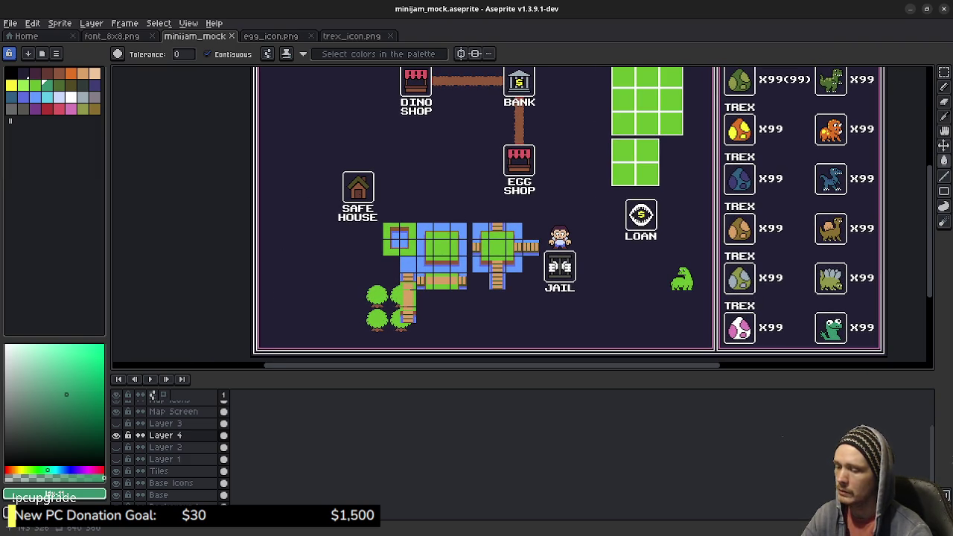
scroll(393, 324, "up", 3)
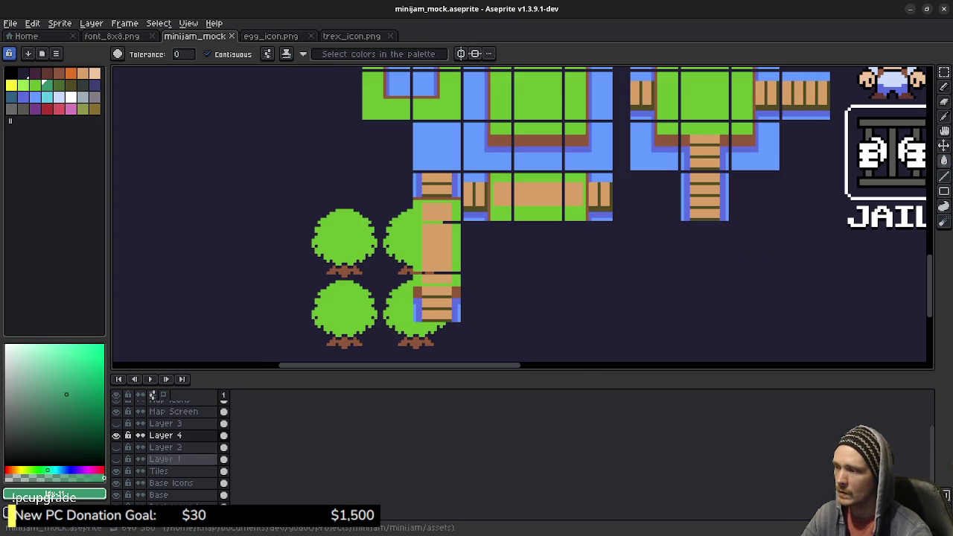
left_click(159, 471)
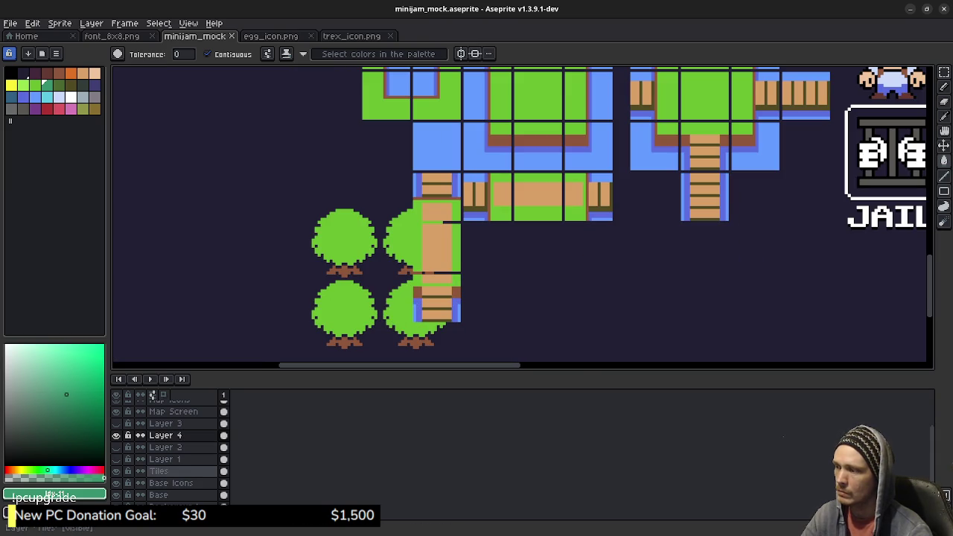
Shift the block of four trees on the Tiles layer left so they clear the dirt path.
key("v")
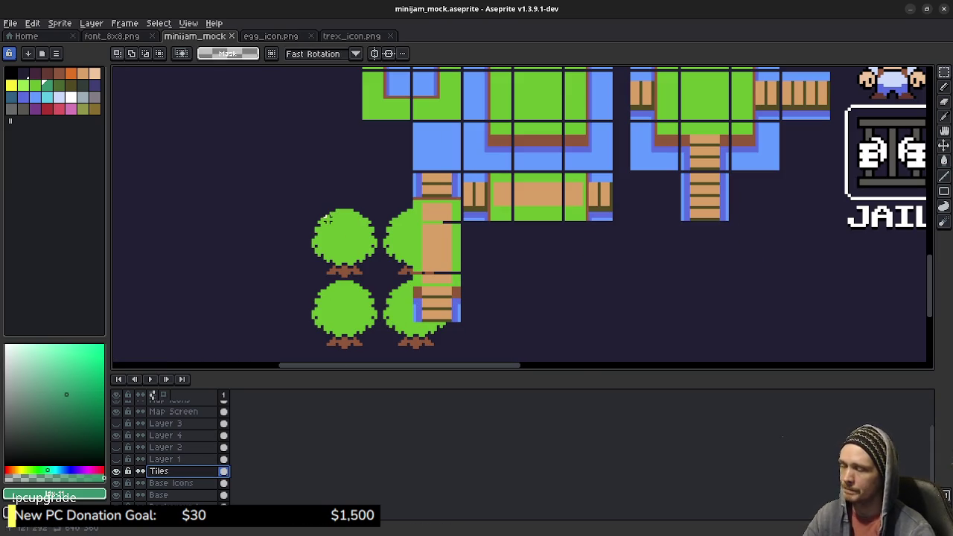
left_click_drag(295, 189, 474, 359)
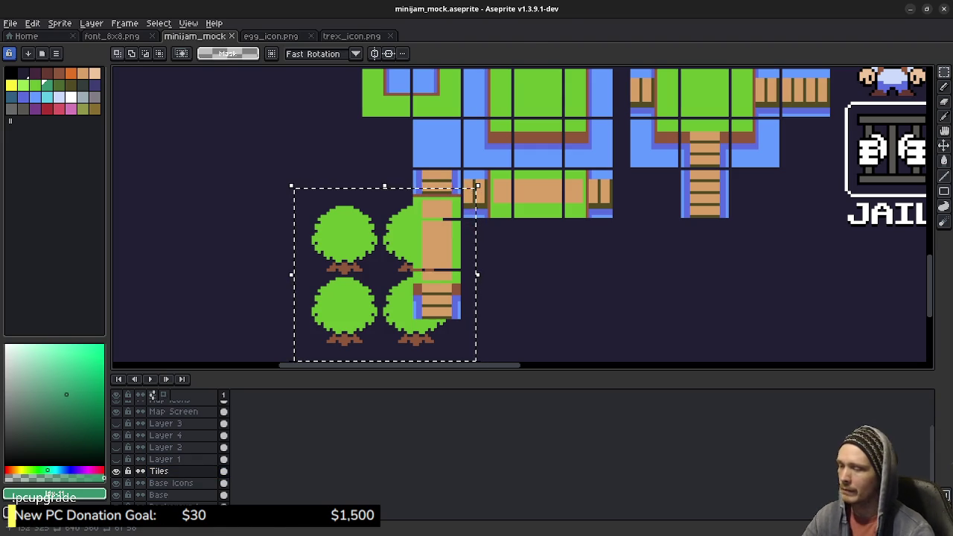
left_click_drag(471, 186, 425, 187)
key("Left")
key("Left")
key("Left")
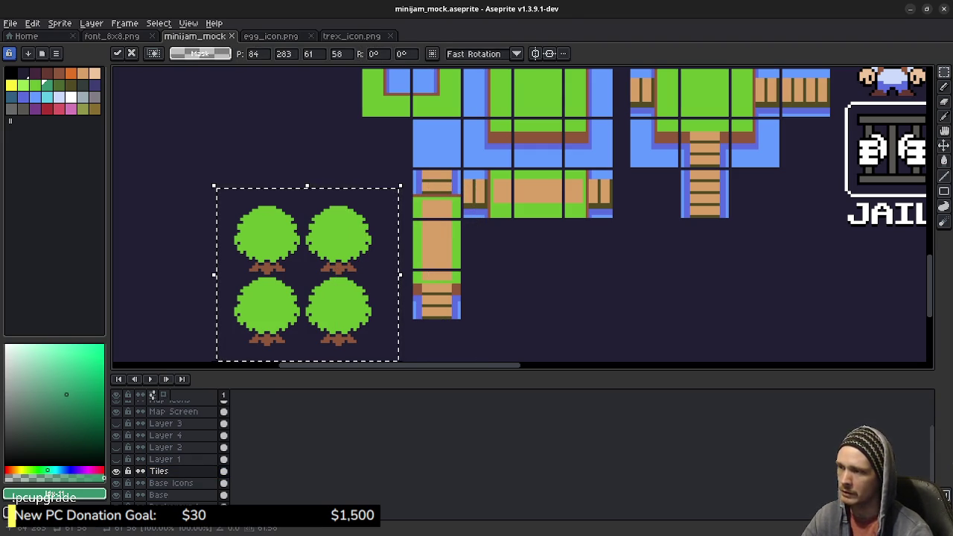
key("Delete")
left_click_drag(500, 255, 238, 431)
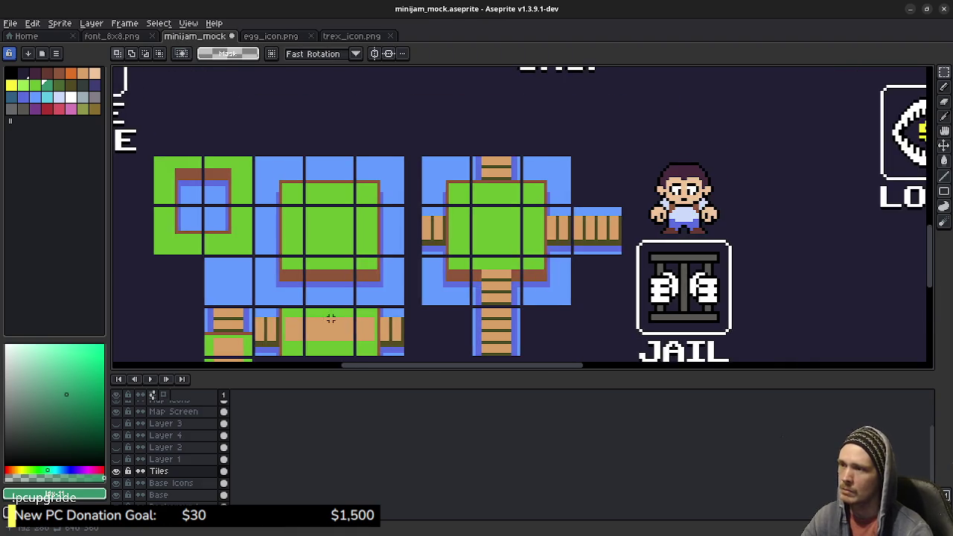
Marquee-select and delete the leftover green tile blocks on the map.
left_click_drag(580, 104, 363, 437)
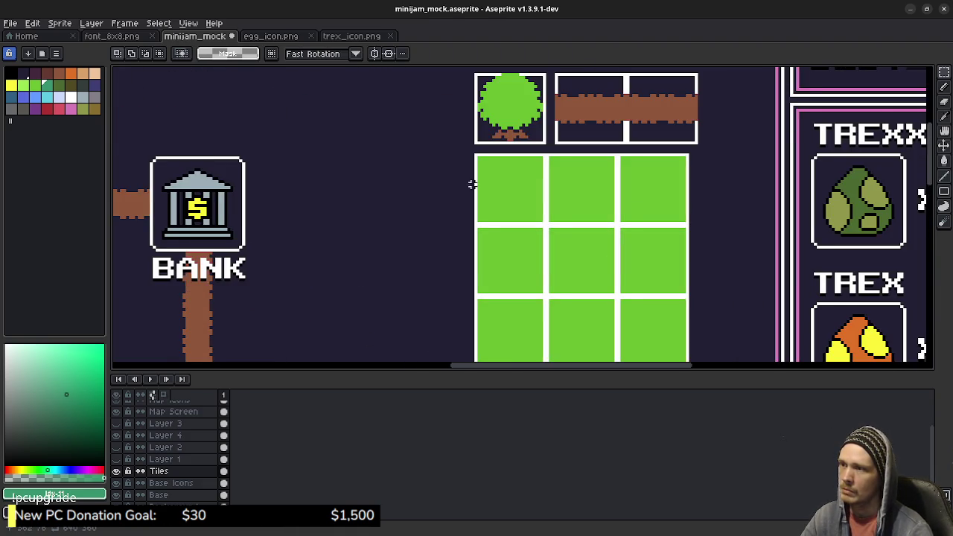
left_click_drag(446, 253, 388, 137)
scroll(445, 256, "down", 1)
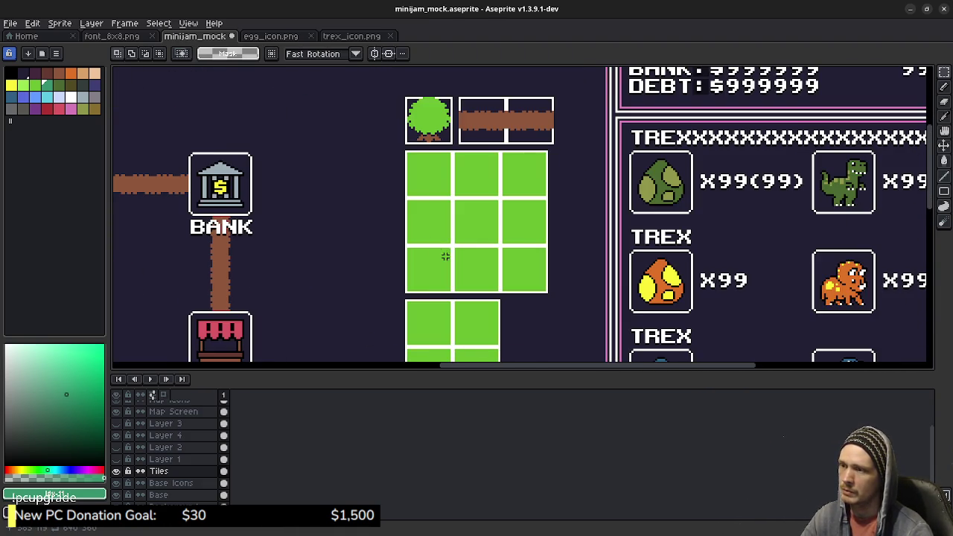
scroll(459, 267, "down", 3)
scroll(476, 283, "down", 1)
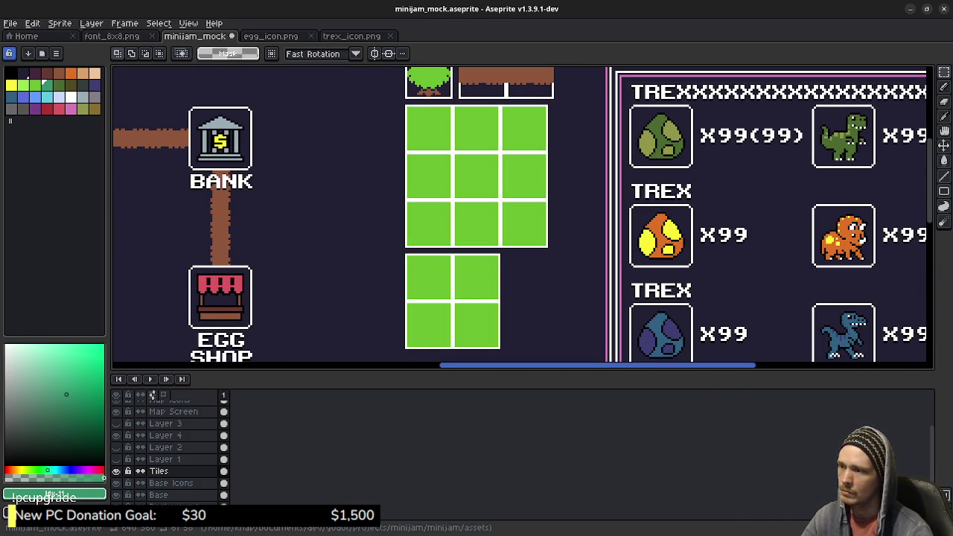
left_click_drag(397, 356, 559, 99)
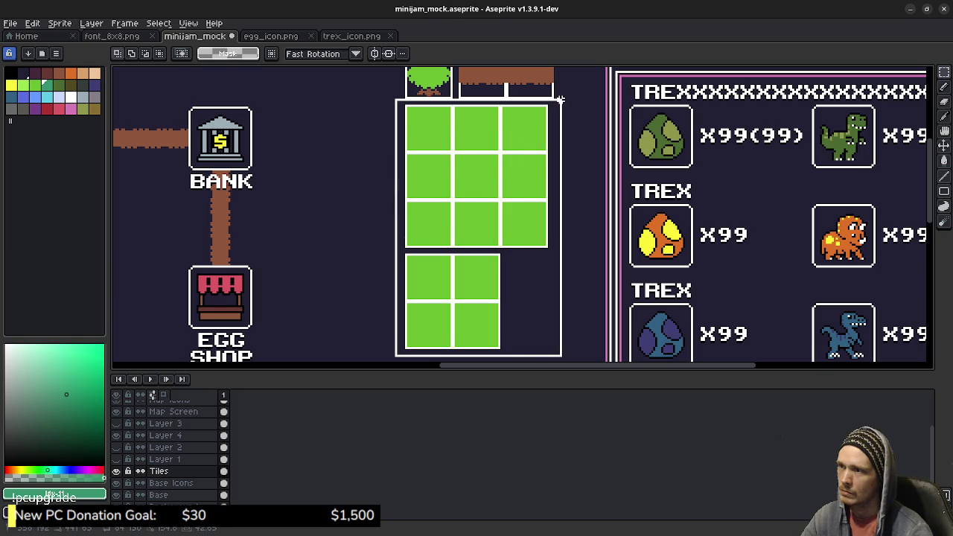
key("Delete")
Select and delete the brown path tiles beside the lone tree.
left_click_drag(491, 128, 477, 200)
left_click_drag(489, 102, 485, 286)
left_click_drag(561, 218, 453, 294)
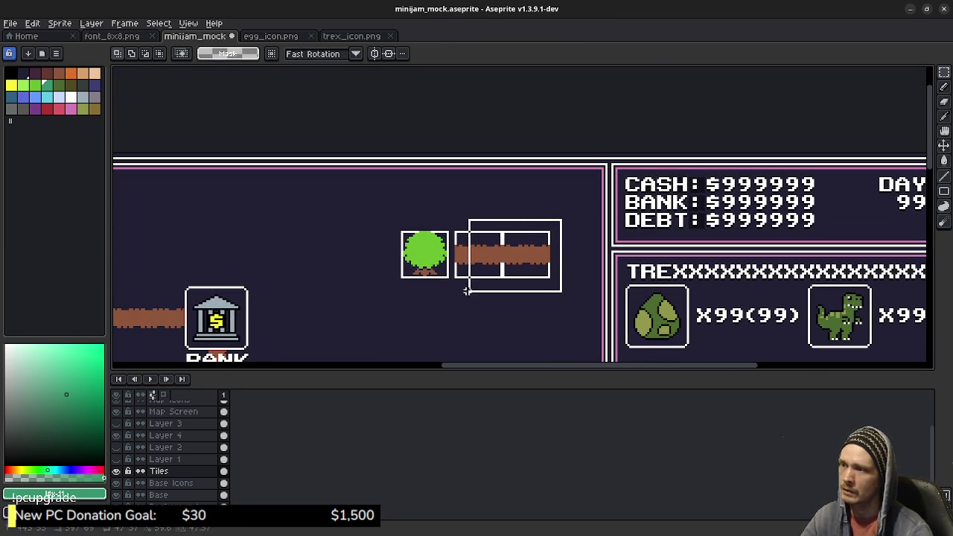
key("Delete")
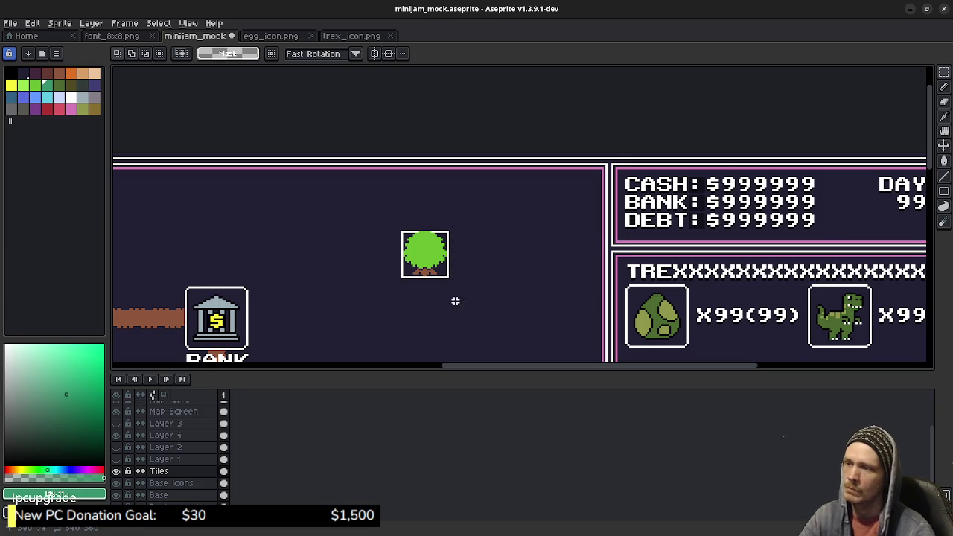
scroll(460, 290, "down", 1)
scroll(438, 224, "down", 2)
scroll(430, 240, "up", 2)
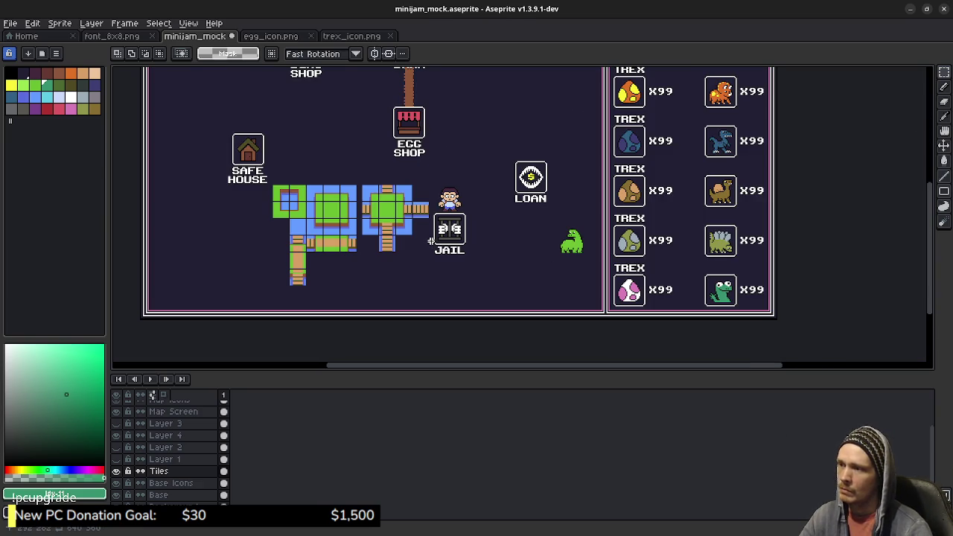
Toggle layer visibility to inspect the layers, then make Layer 1 the active layer.
left_click_drag(436, 149, 497, 168)
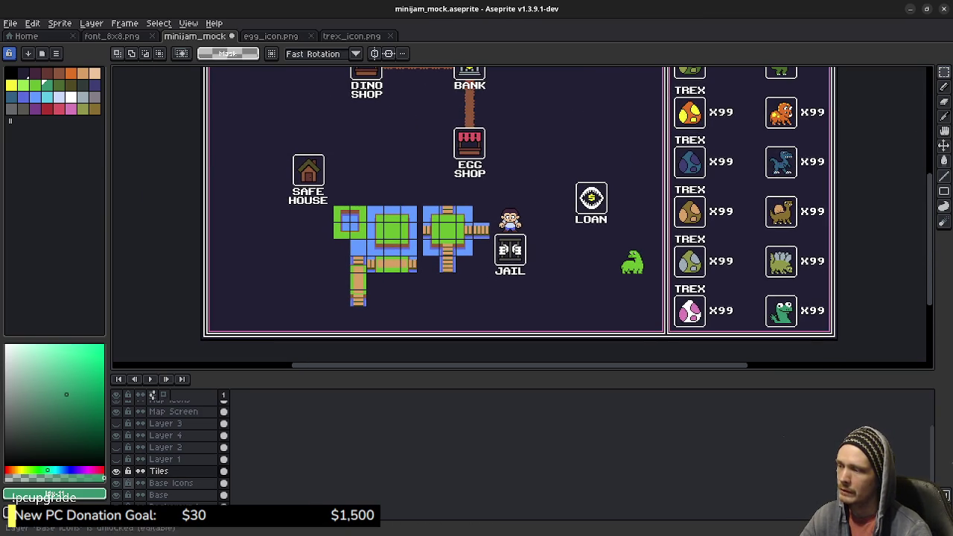
left_click(116, 459)
left_click(116, 447)
left_click(116, 446)
left_click(116, 459)
left_click(116, 470)
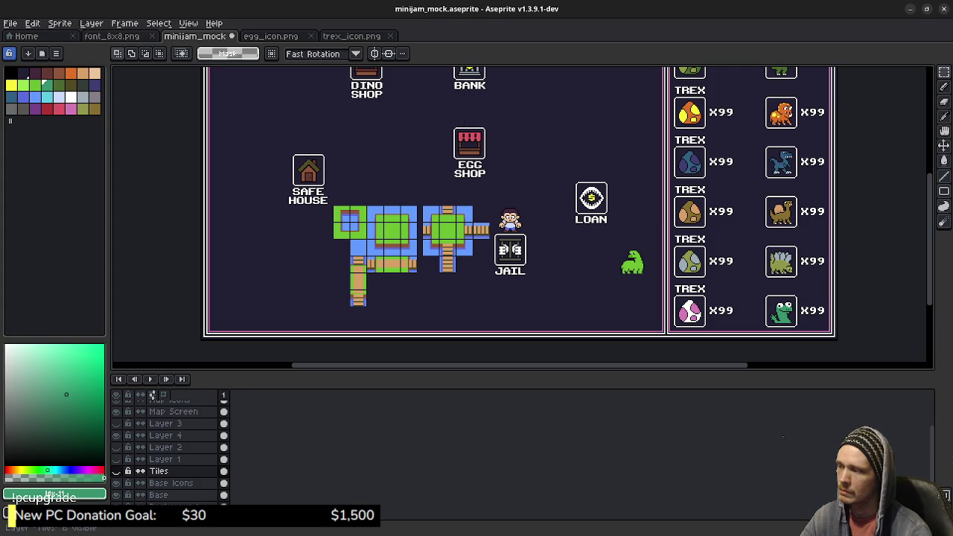
left_click(117, 458)
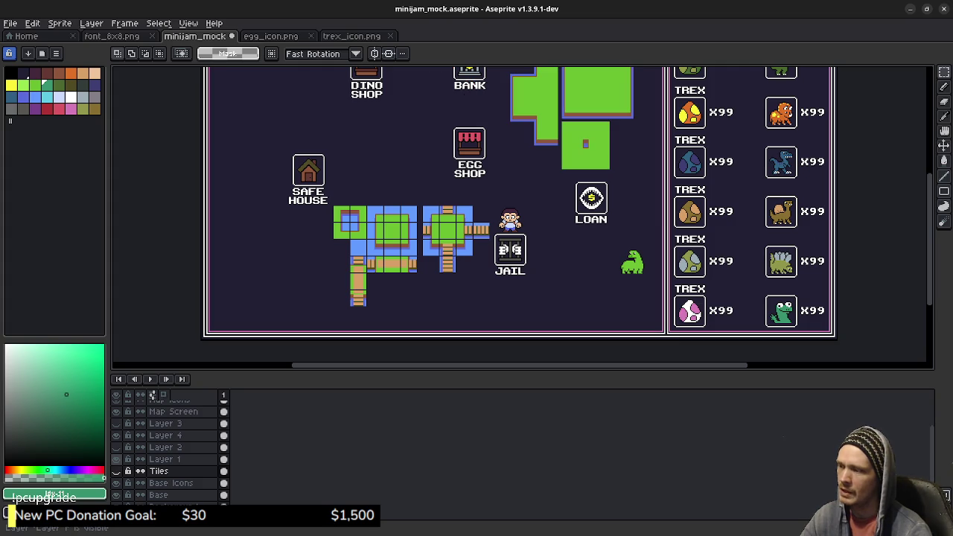
left_click(165, 458)
Select and erase the green Layer 1 blocks, then undo the erasure.
left_click_drag(447, 186, 372, 338)
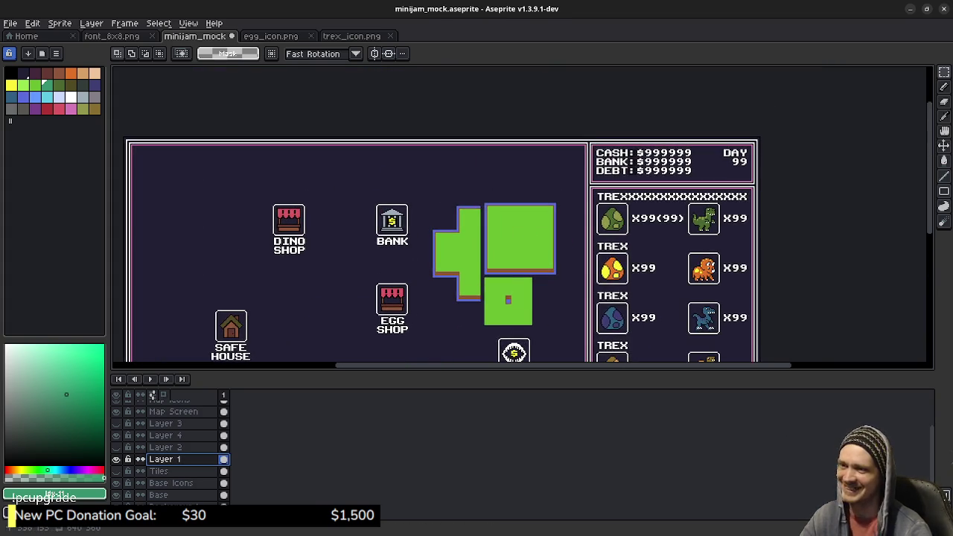
left_click_drag(471, 288, 471, 244)
left_click_drag(429, 157, 566, 284)
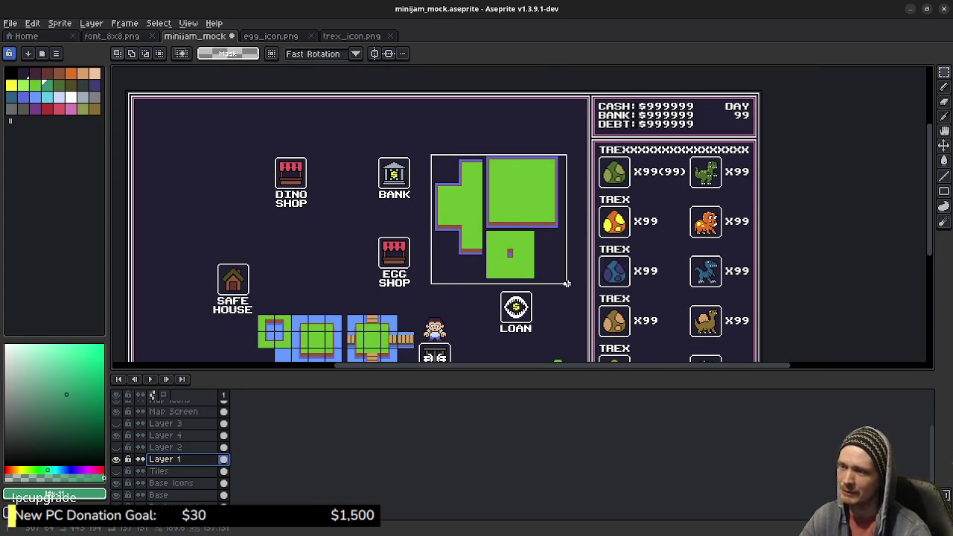
key("Delete")
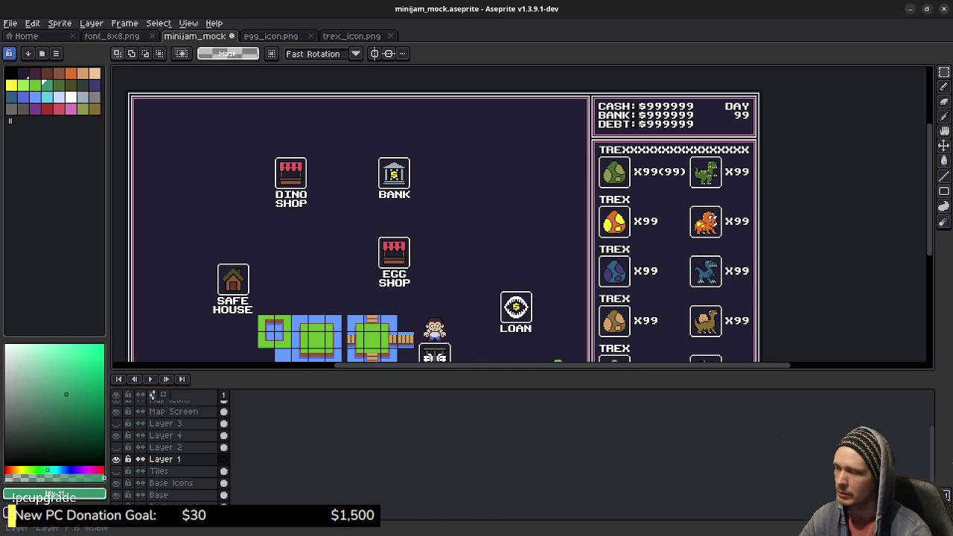
key("ctrl+z")
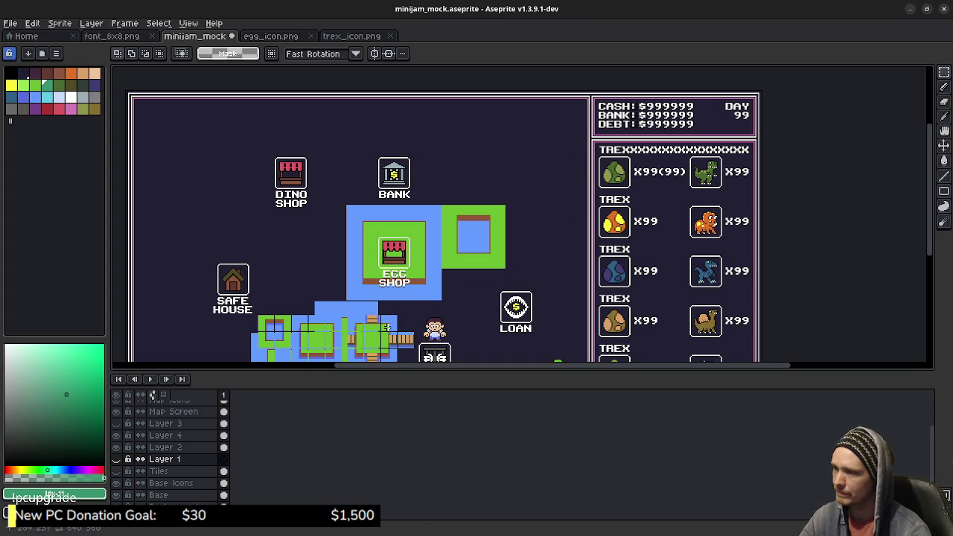
Compare Layer 4's tile overlay with Layer 2's island shapes by toggling their visibility.
left_click_drag(435, 305, 479, 201)
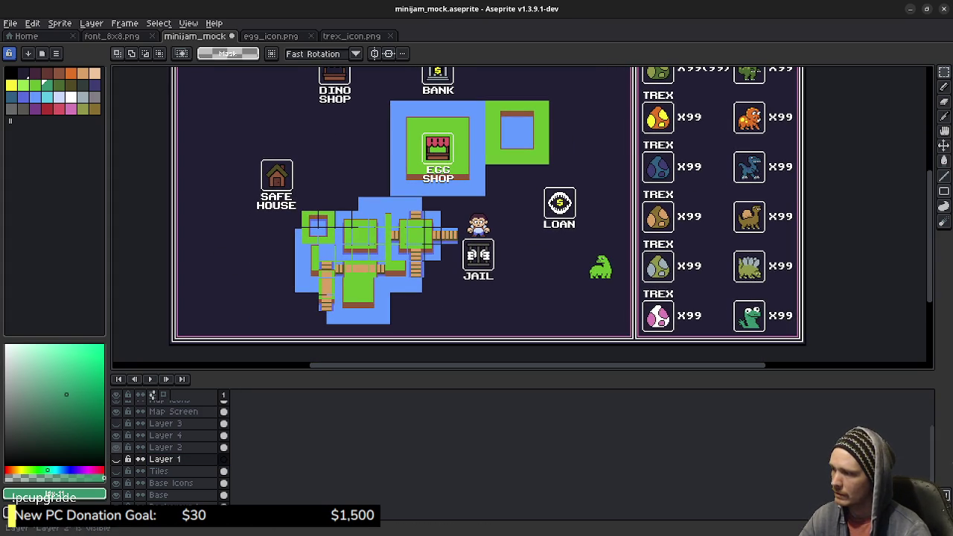
left_click(140, 435)
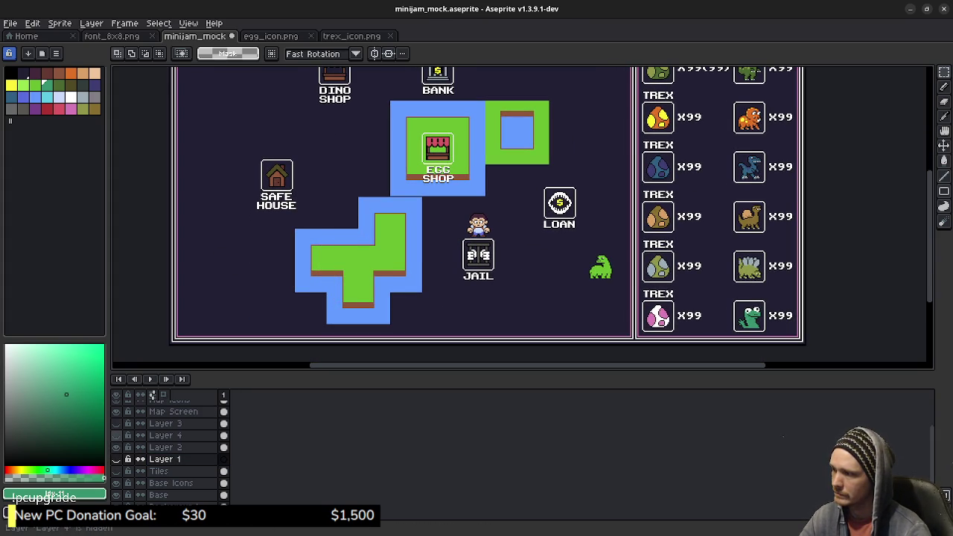
left_click(115, 435)
left_click(115, 446)
left_click(115, 446)
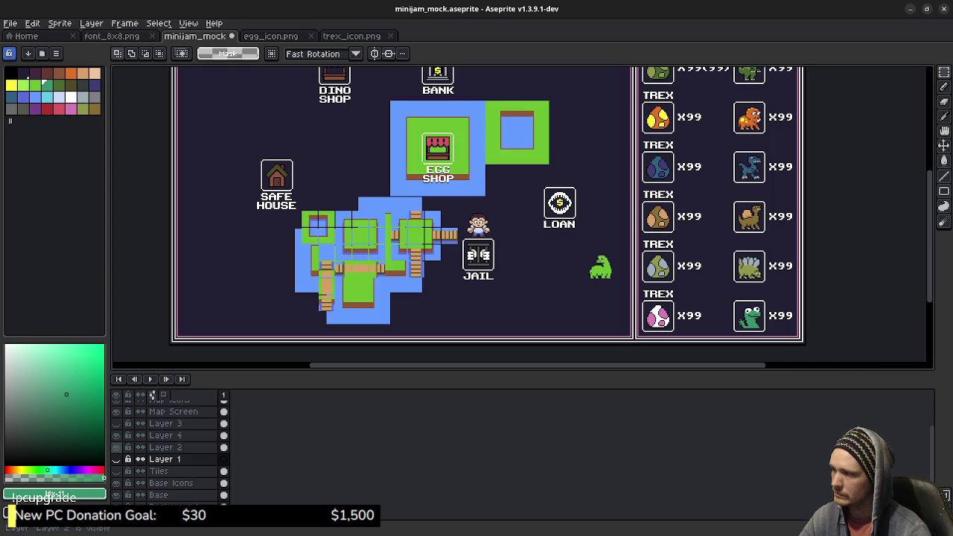
left_click(116, 434)
left_click(115, 446)
left_click(115, 435)
left_click(115, 434)
left_click(115, 447)
Clear the whole island area from Layer 2 and check the result by toggling its visibility.
left_click(164, 447)
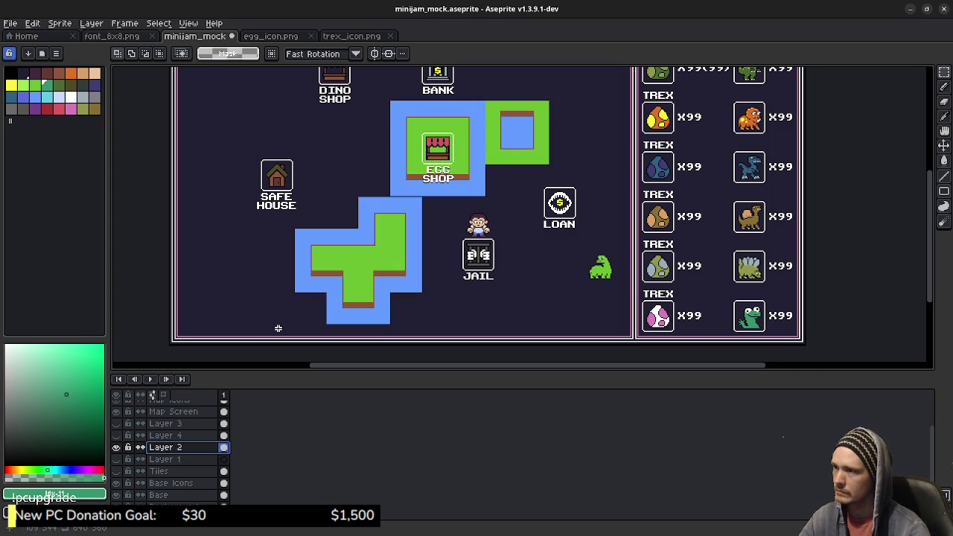
left_click_drag(284, 328, 556, 88)
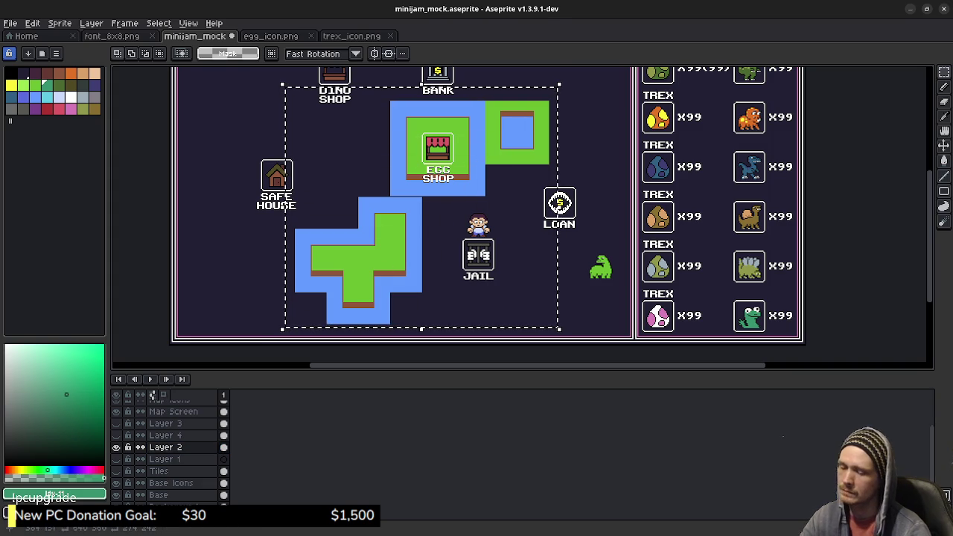
key("Delete")
left_click(116, 446)
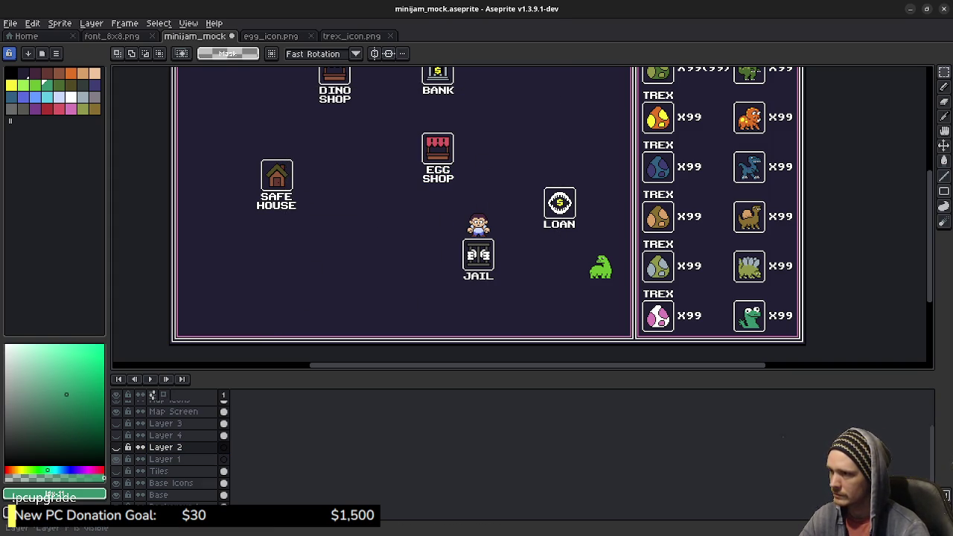
left_click(116, 447)
left_click(117, 447)
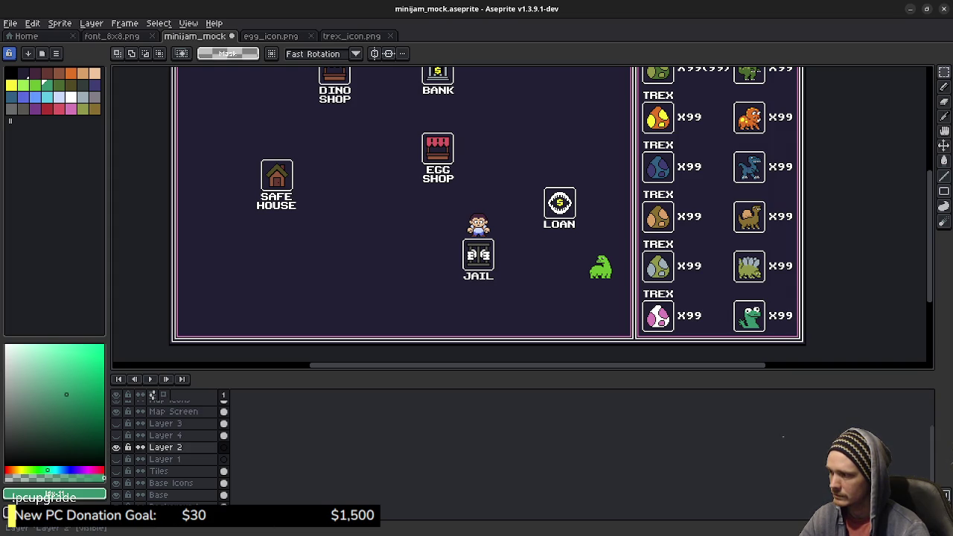
right_click(169, 446)
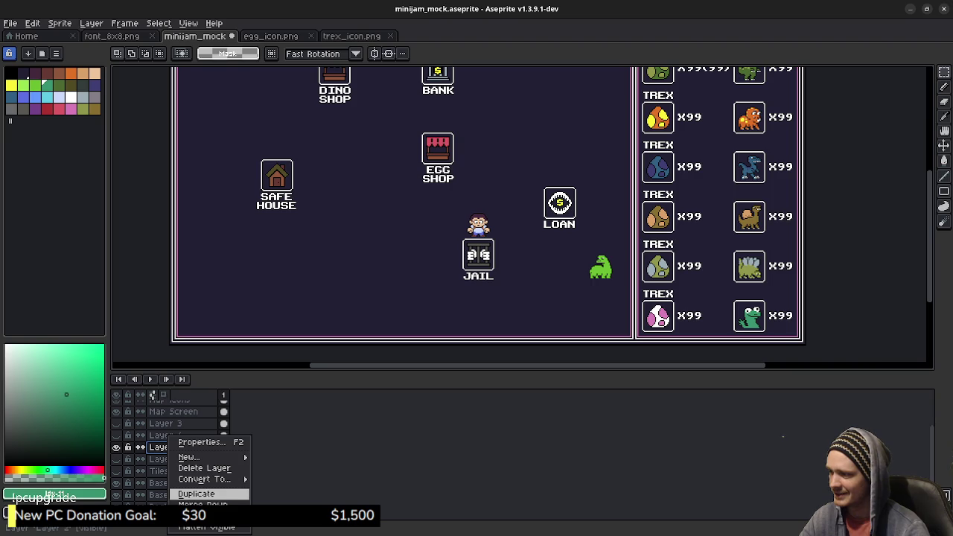
Delete Layer 2 and Layer 1 from the sprite.
left_click(205, 468)
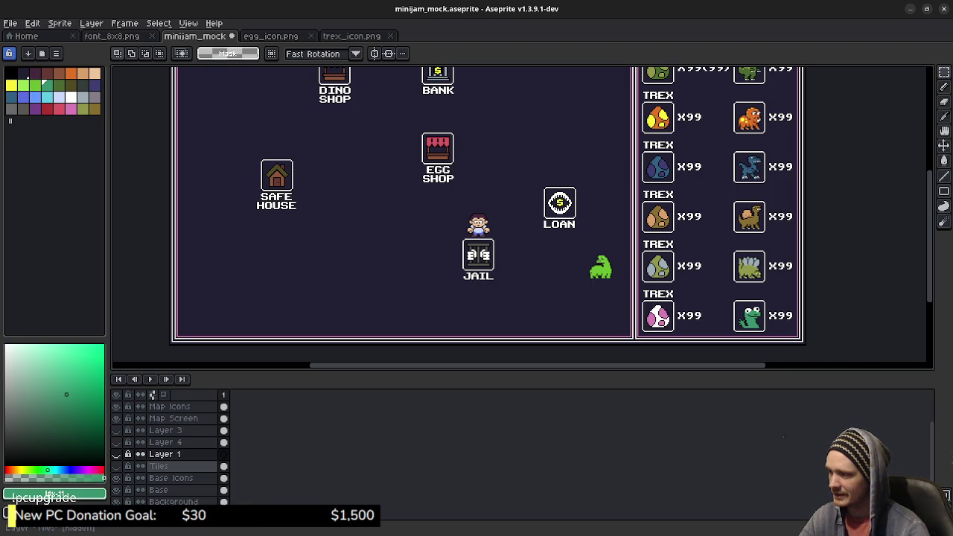
right_click(172, 454)
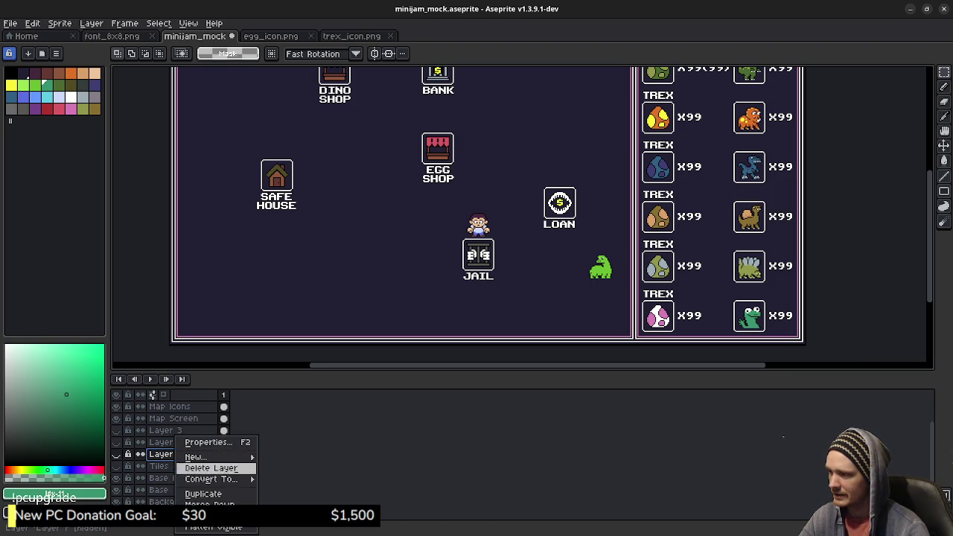
left_click(205, 465)
Show the Tiles layer and Layer 3 again, making Layer 3 the active layer.
left_click(116, 466)
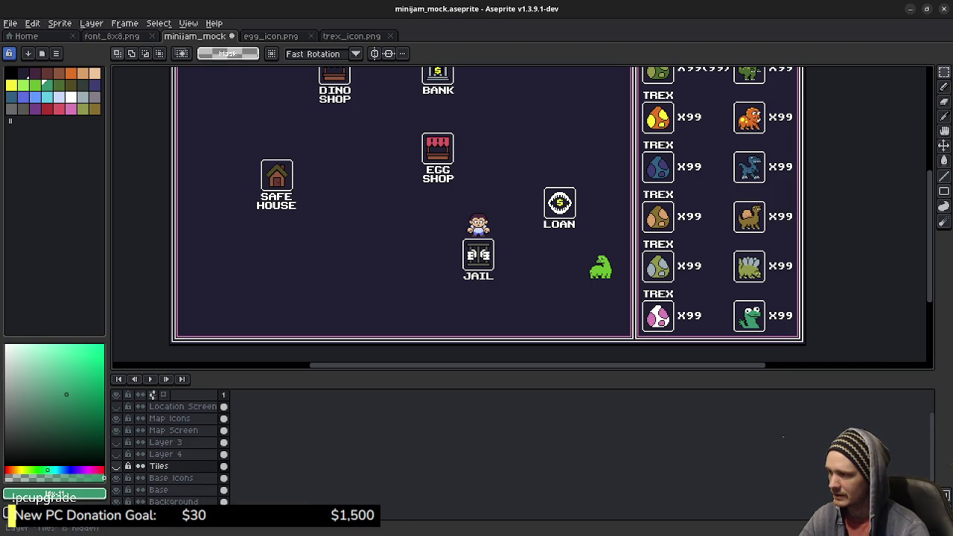
left_click(116, 453)
left_click(116, 443)
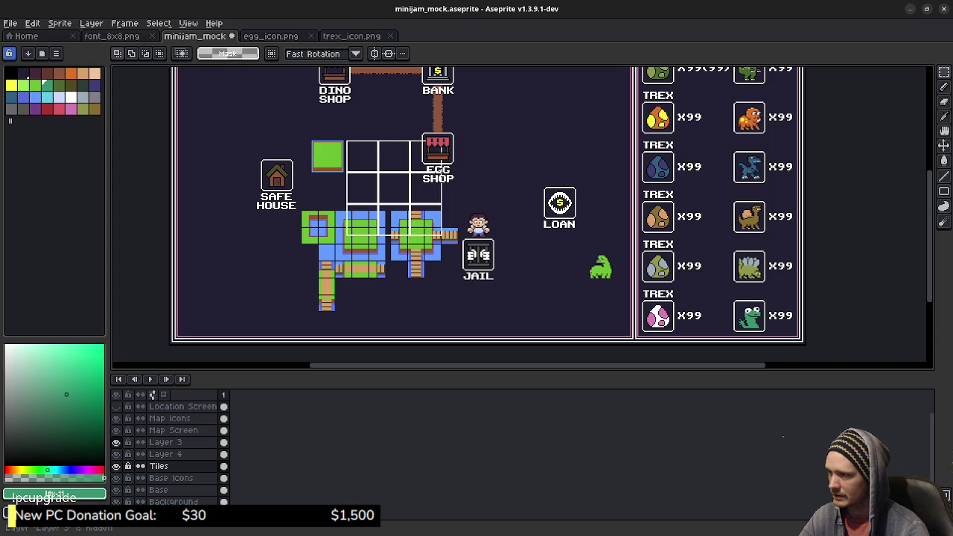
left_click(165, 442)
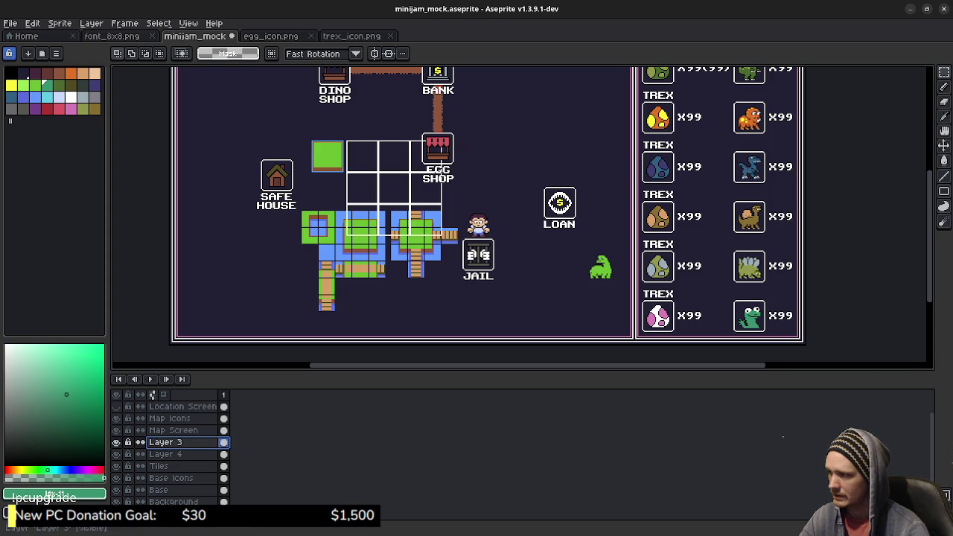
left_click(117, 442)
left_click(116, 442)
left_click(116, 442)
left_click(116, 442)
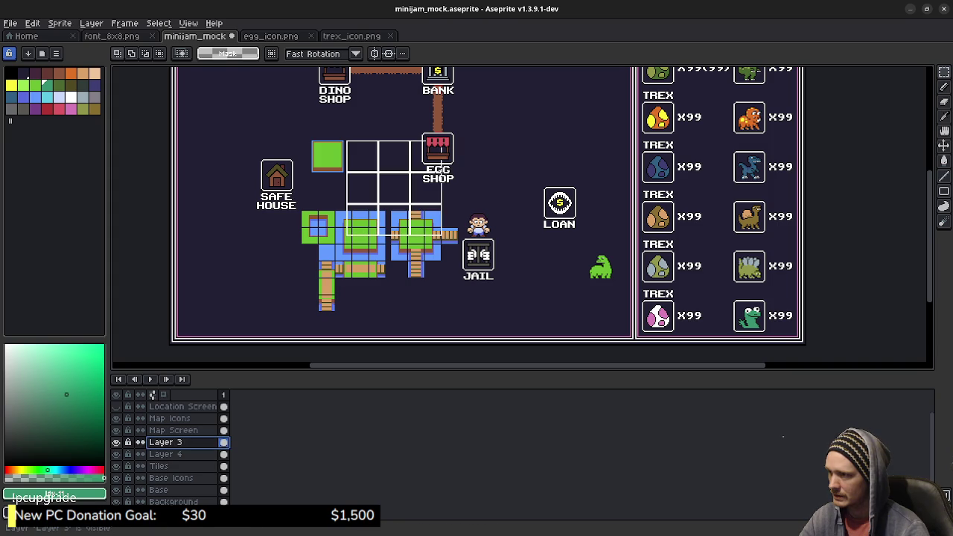
Delete Layer 3 to remove its white grid and green tile.
right_click(166, 441)
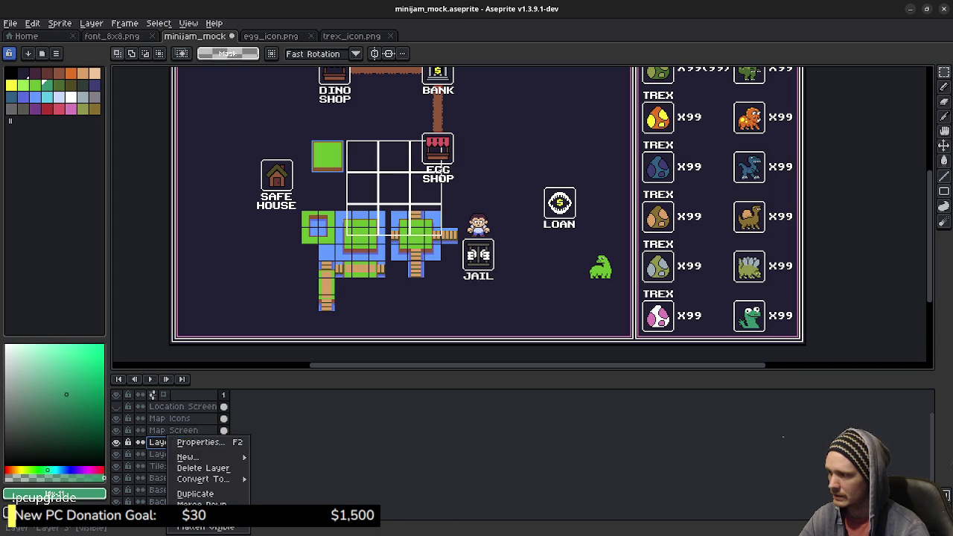
left_click(203, 467)
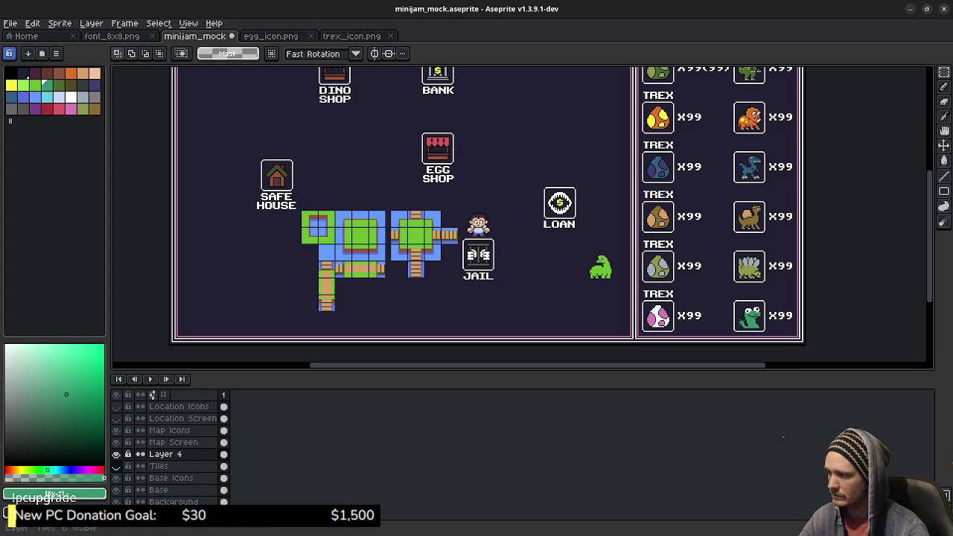
scroll(430, 182, "up", 3)
scroll(431, 182, "right", 3)
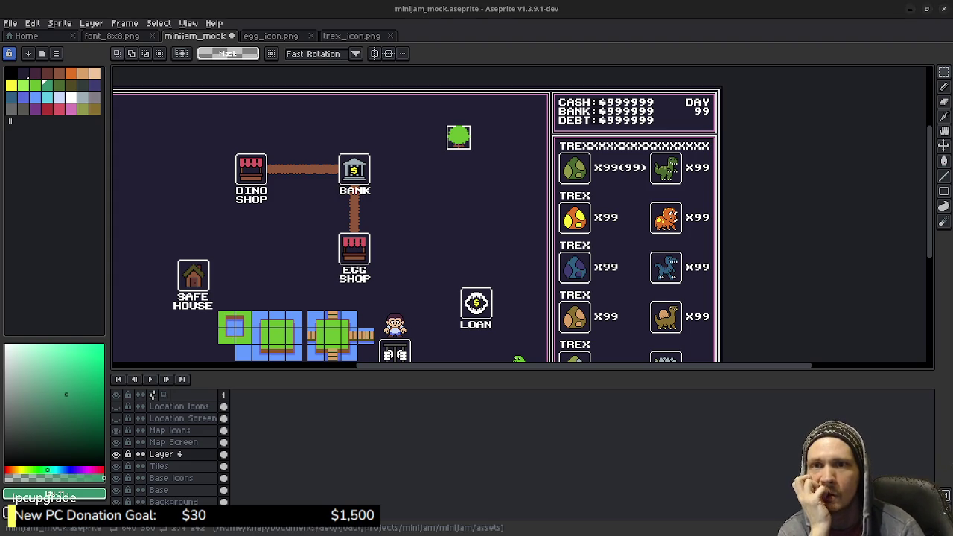
key("alt+Tab")
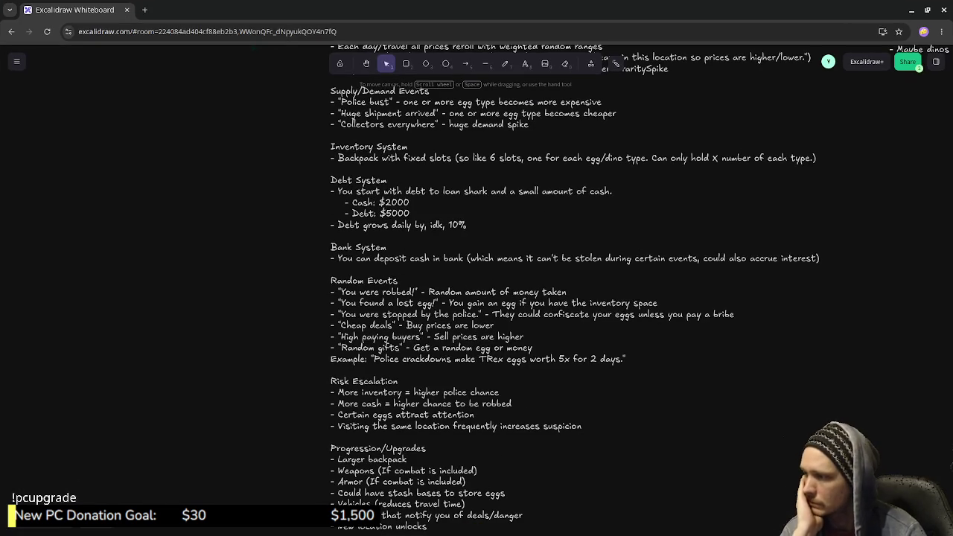
Scroll the Excalidraw canvas to the Core systems section of the game design notes.
scroll(565, 298, "up", 1)
scroll(566, 297, "up", 4)
scroll(476, 298, "up", 4)
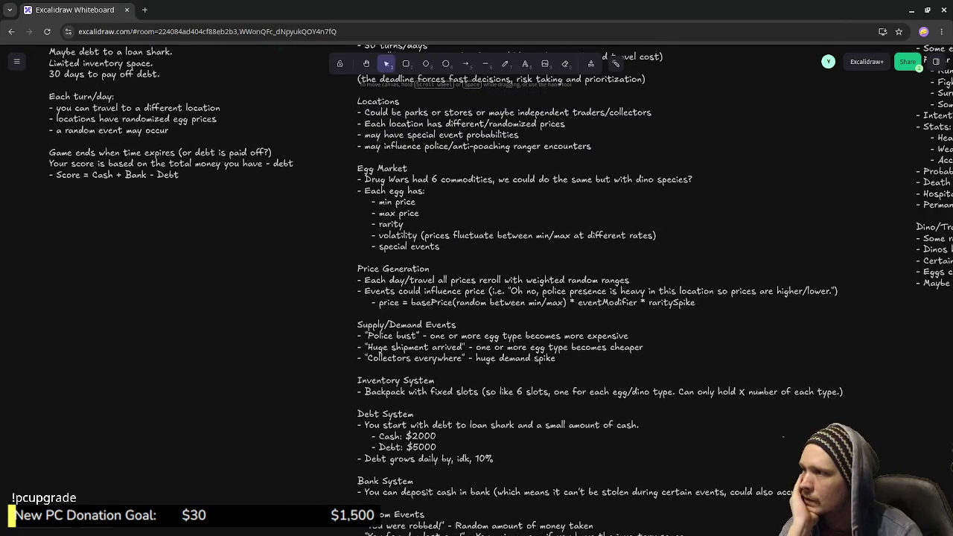
scroll(476, 298, "up", 1)
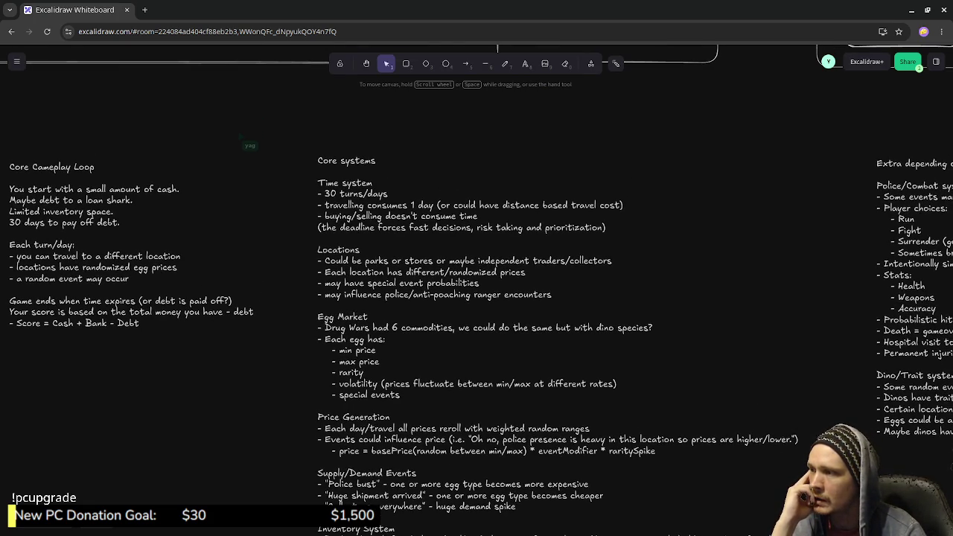
scroll(476, 298, "down", 1)
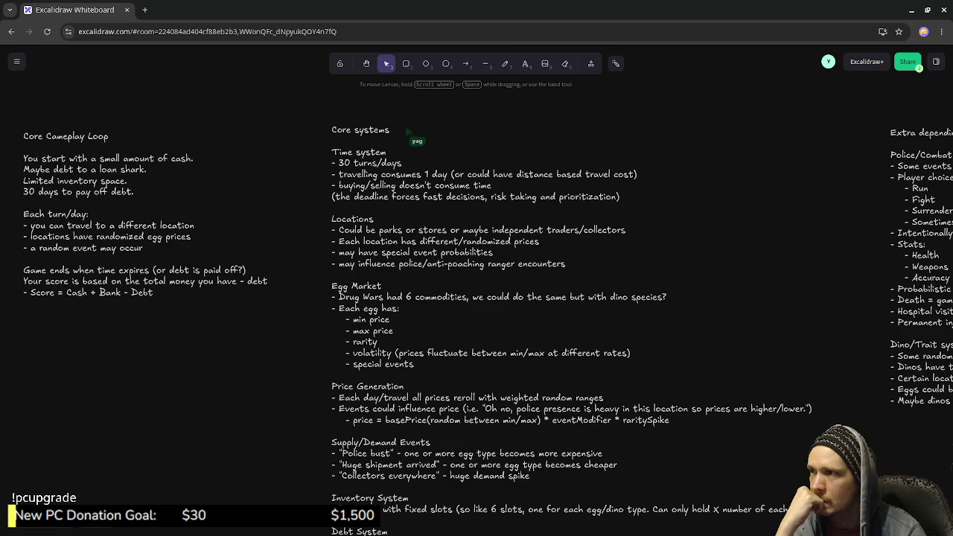
scroll(476, 298, "up", 1)
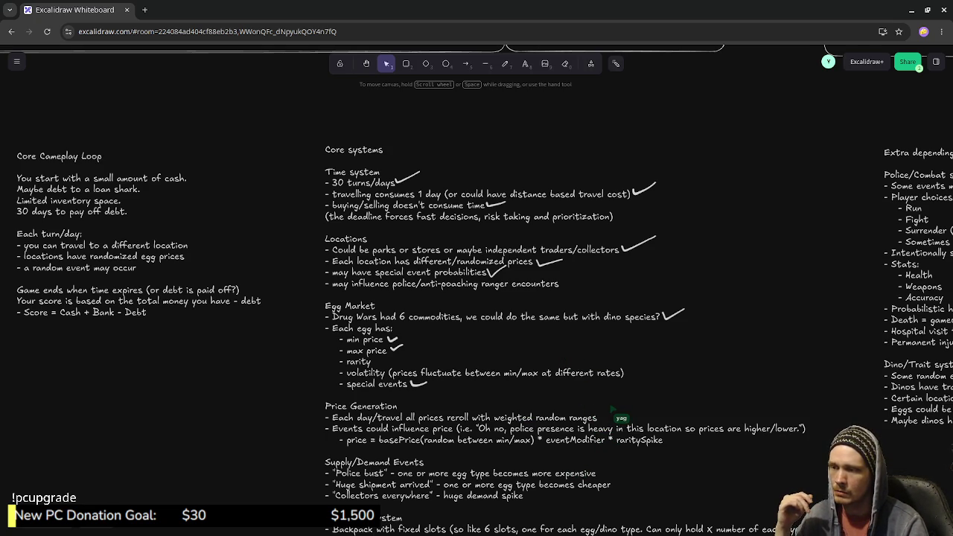
Scroll down past the ticked Time system, Locations and Egg Market lines.
scroll(477, 298, "down", 2)
scroll(477, 298, "down", 1)
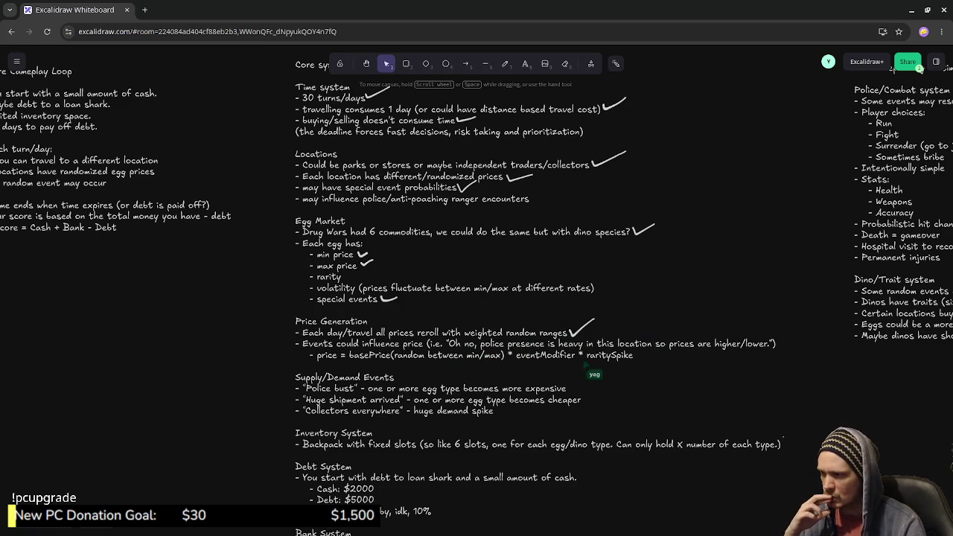
Scroll down to the Price Generation, Inventory System and Debt System lines.
scroll(476, 298, "down", 2)
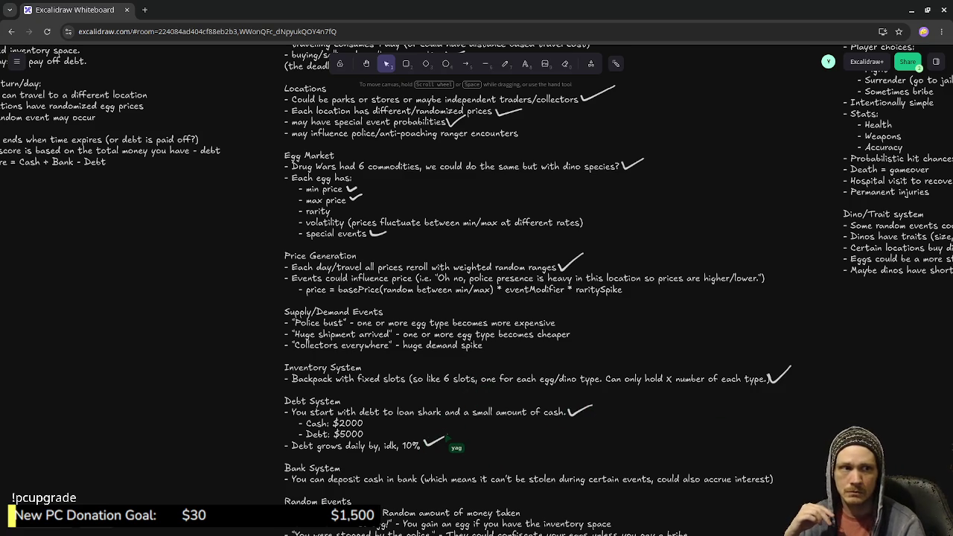
scroll(476, 298, "down", 2)
scroll(476, 297, "down", 1)
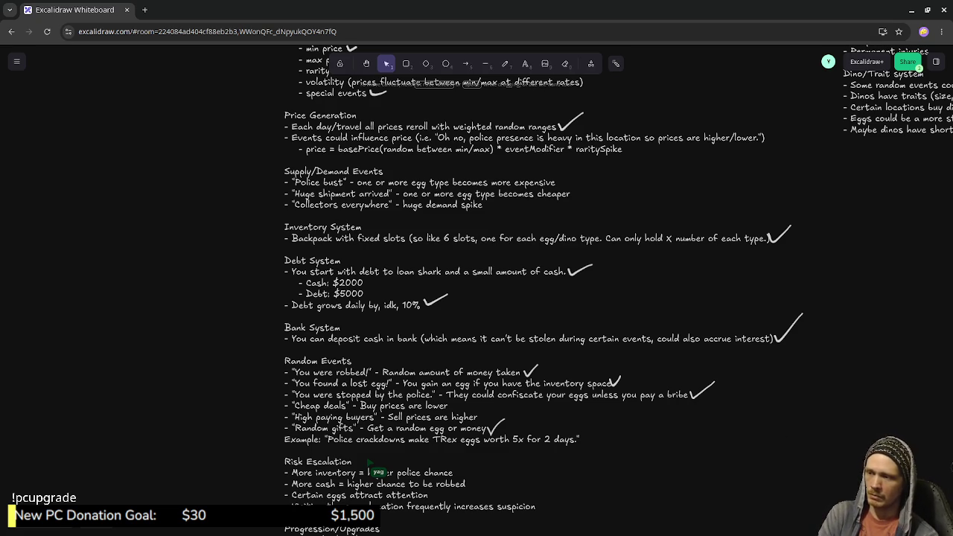
Scroll through the inventory, debt, bank and random event entries and back up.
scroll(521, 298, "down", 3)
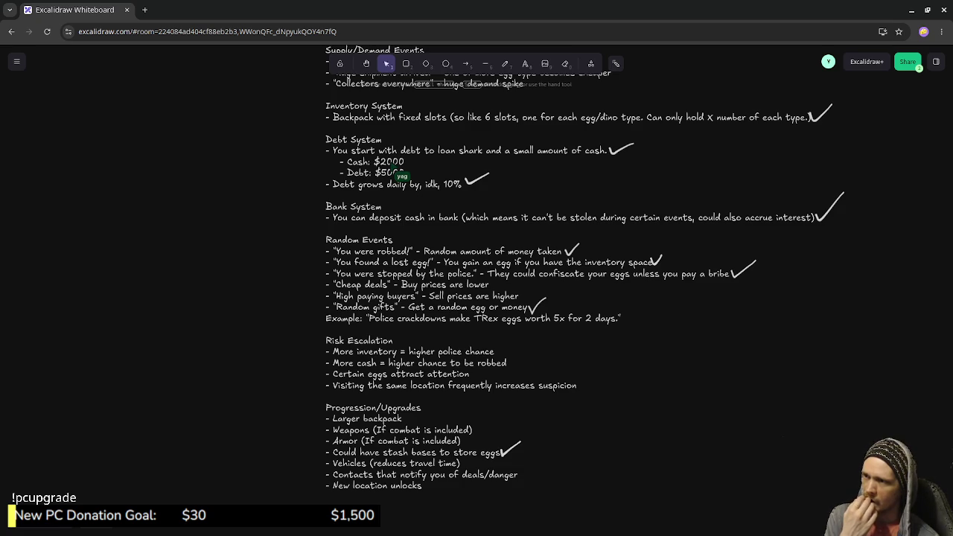
scroll(477, 298, "up", 3)
scroll(476, 298, "up", 2)
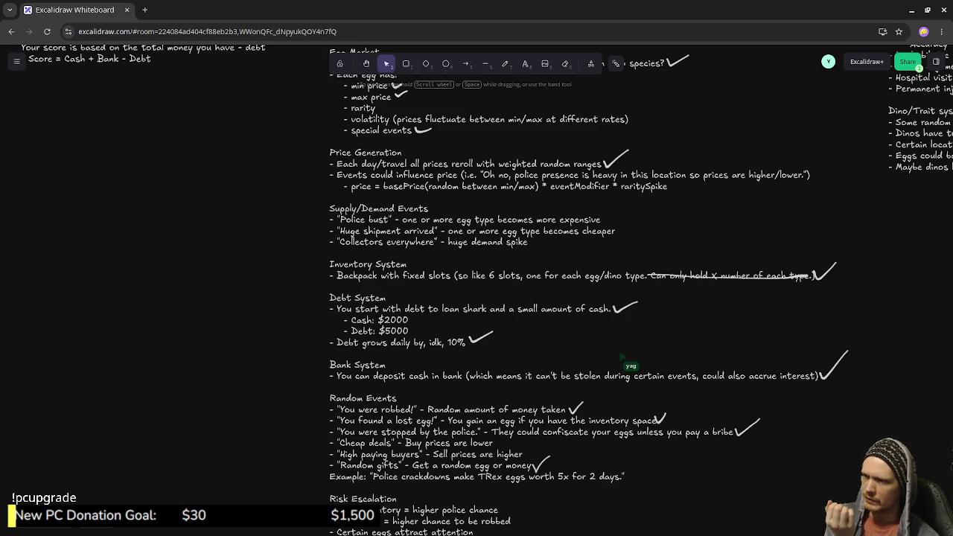
scroll(486, 289, "down", 1)
scroll(486, 289, "down", 5)
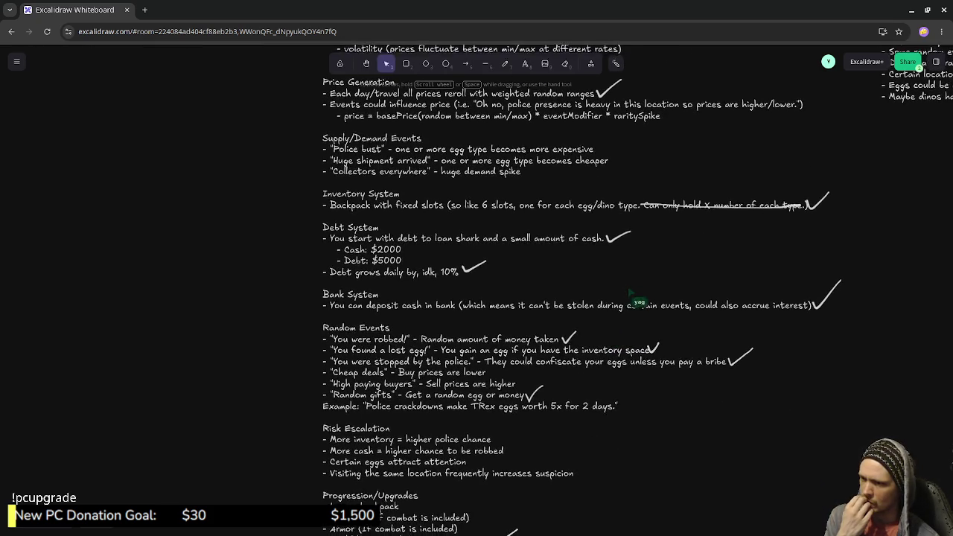
scroll(487, 290, "down", 2)
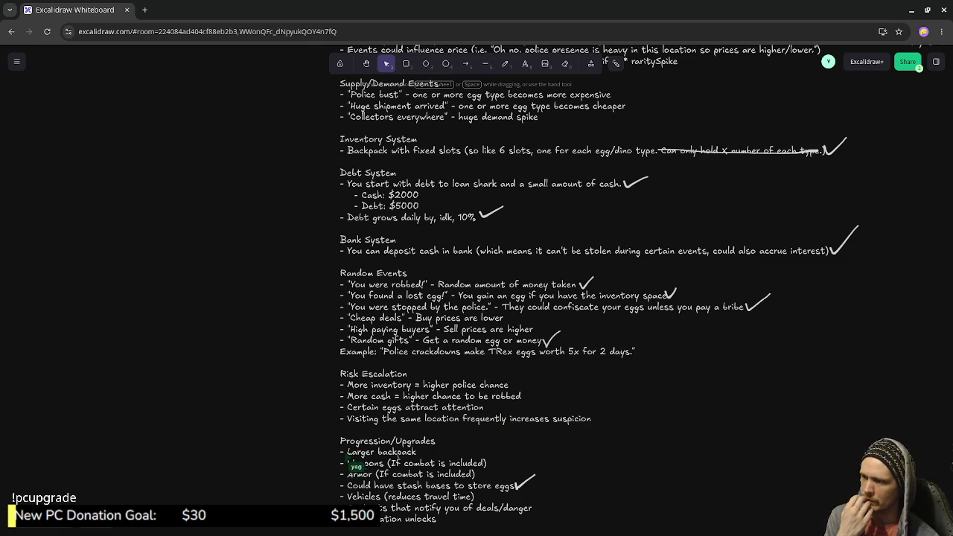
scroll(592, 257, "down", 3)
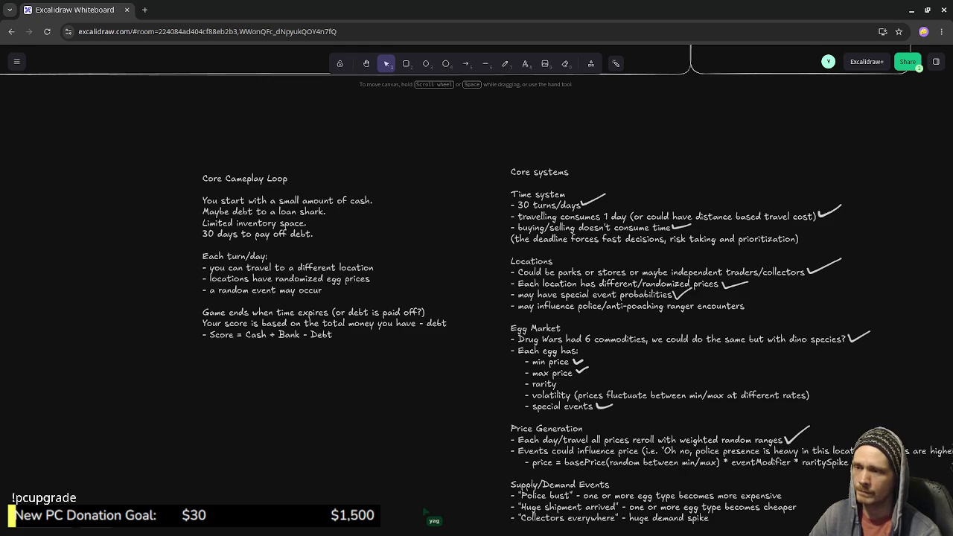
scroll(476, 298, "down", 4)
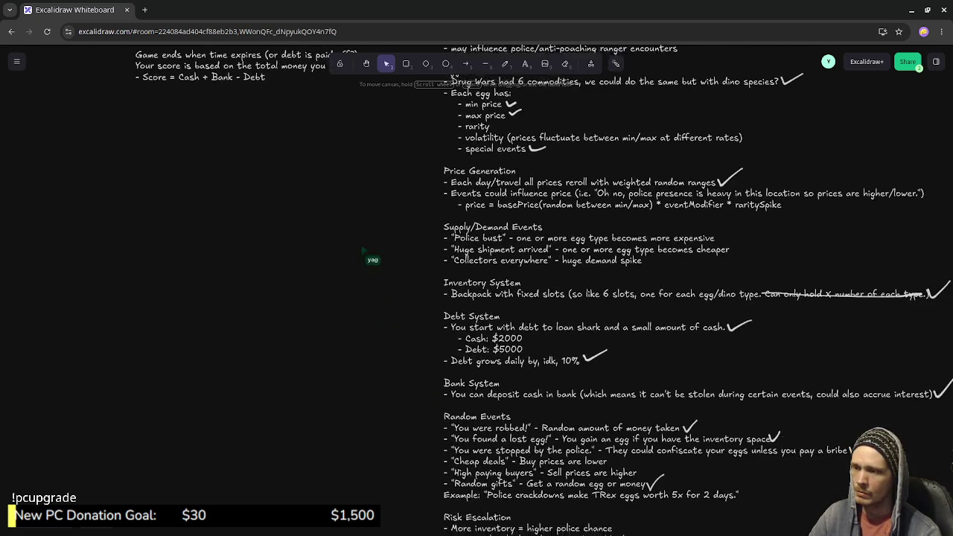
scroll(477, 297, "up", 3)
scroll(476, 298, "up", 2)
scroll(477, 298, "right", 1)
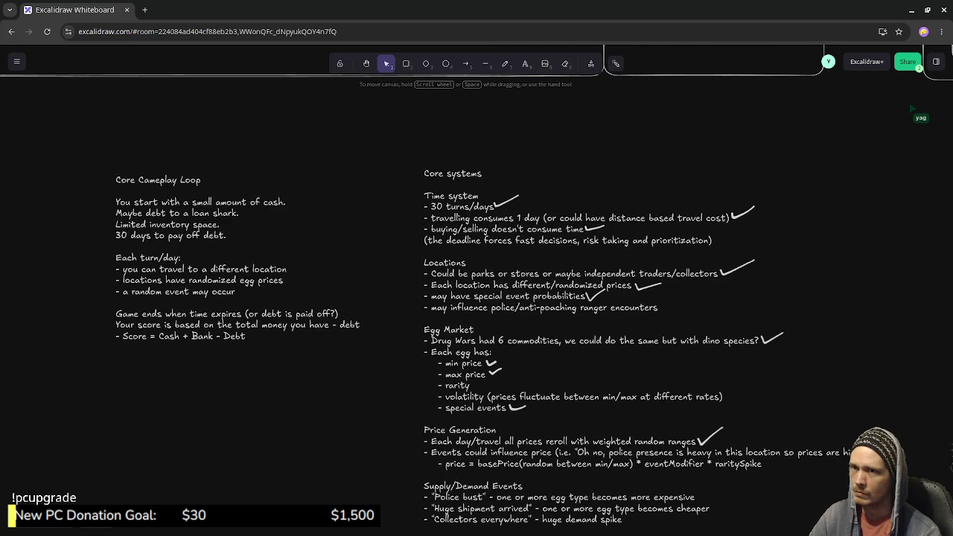
scroll(476, 298, "up", 3)
scroll(476, 298, "down", 2)
scroll(477, 298, "left", 2)
scroll(476, 297, "down", 2)
scroll(476, 298, "right", 3)
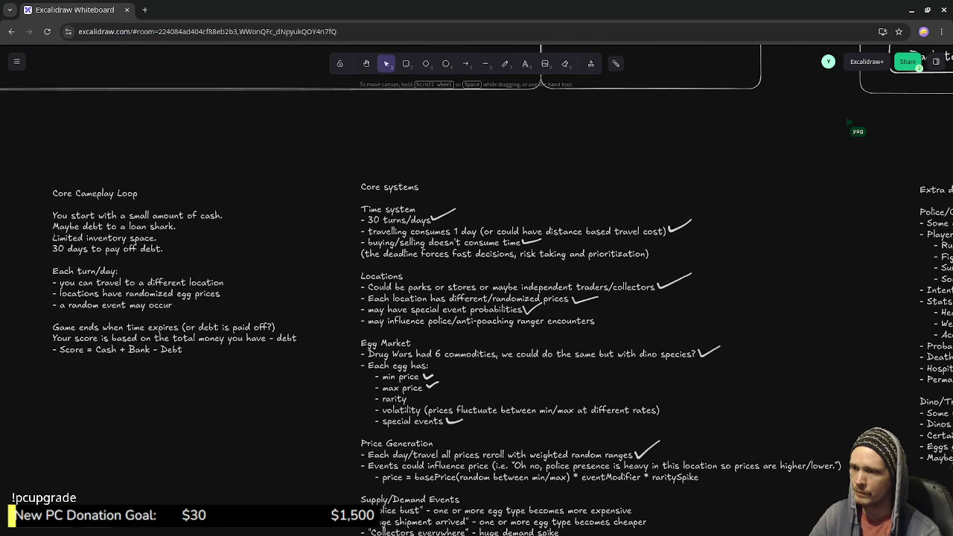
scroll(476, 297, "down", 1)
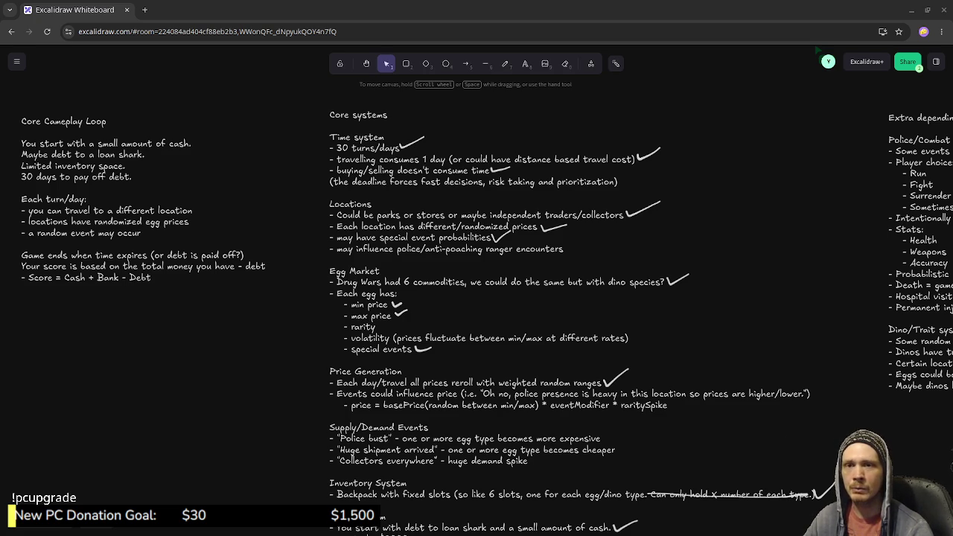
key("alt+Tab")
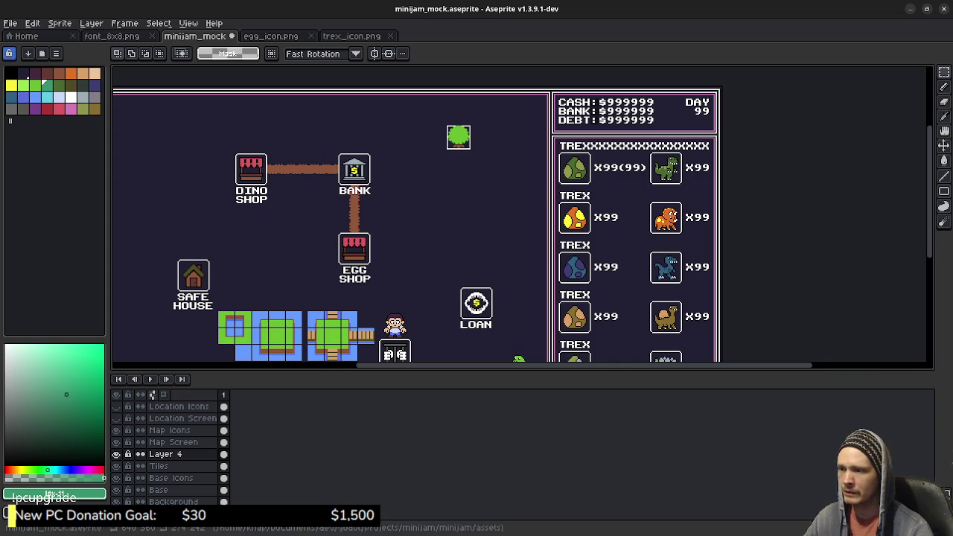
Hide the timeline and centre the whole minijam_mock mockup in the view.
key("Tab")
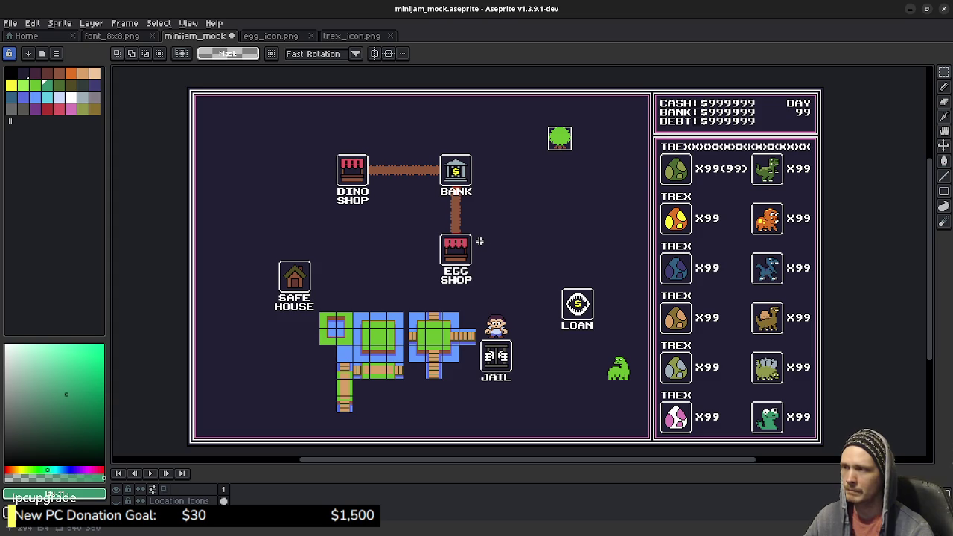
left_click_drag(389, 304, 407, 305)
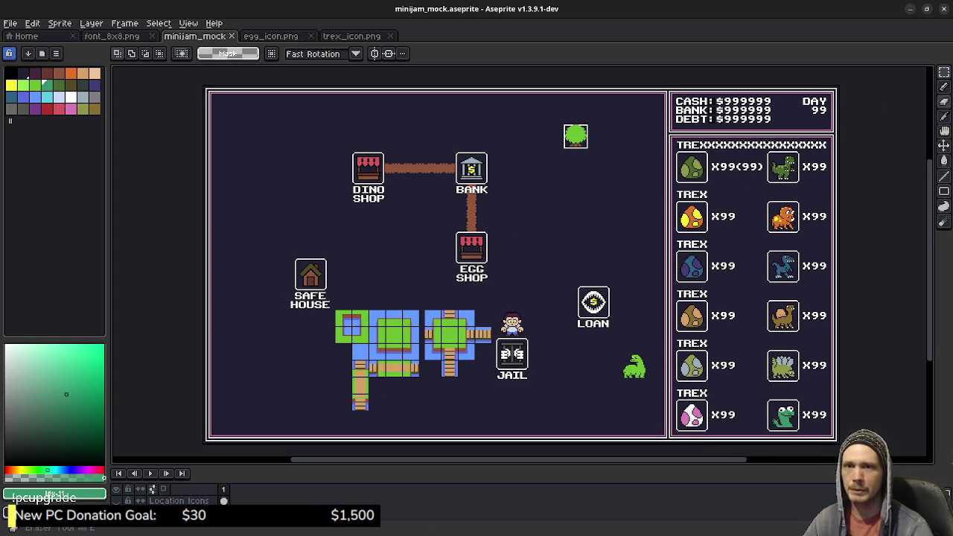
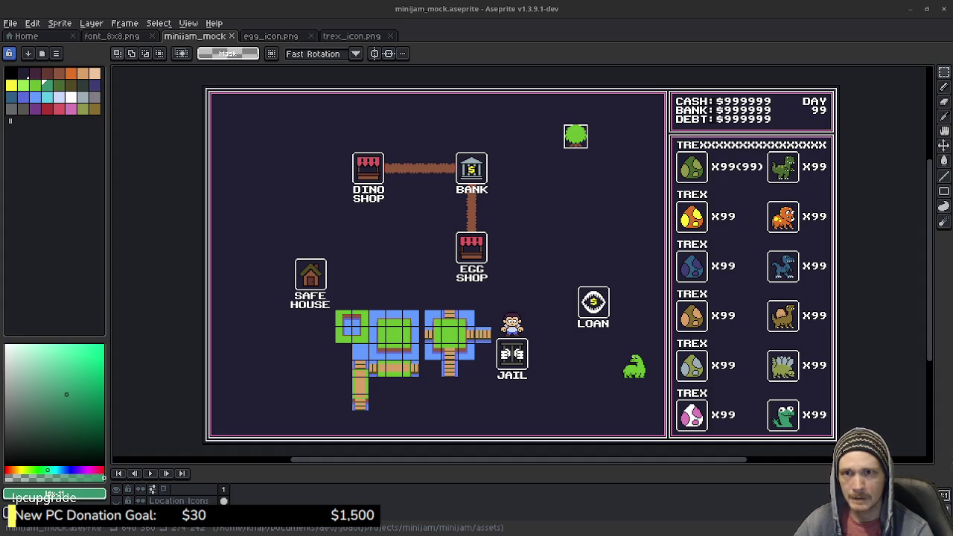
Switch from the minijam_mock file in Aseprite to the Excalidraw whiteboard in Chromium.
key("alt+Tab")
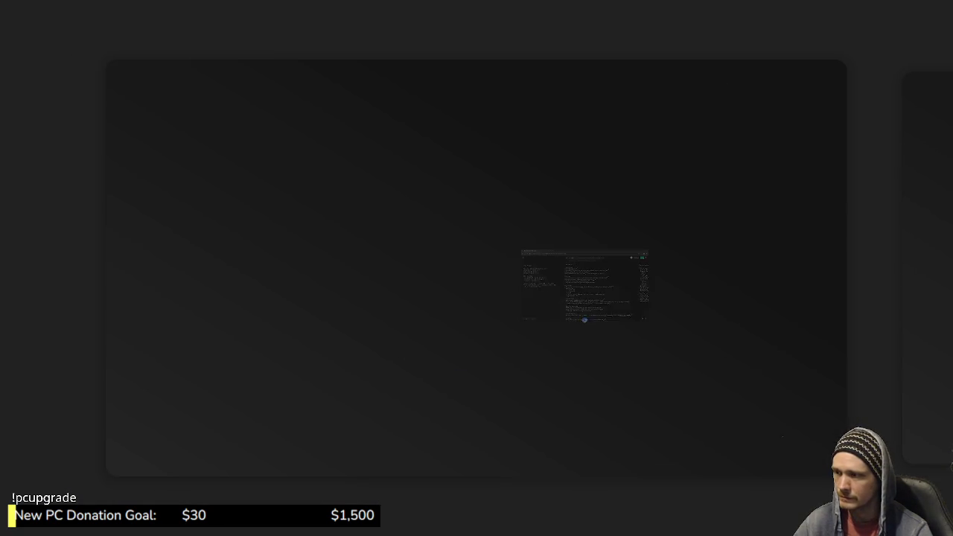
Start a text note on the whiteboard with lines 'button hover' and 'button click'.
scroll(476, 297, "up", 3)
scroll(477, 298, "up", 5)
scroll(477, 298, "up", 5)
scroll(476, 298, "up", 2)
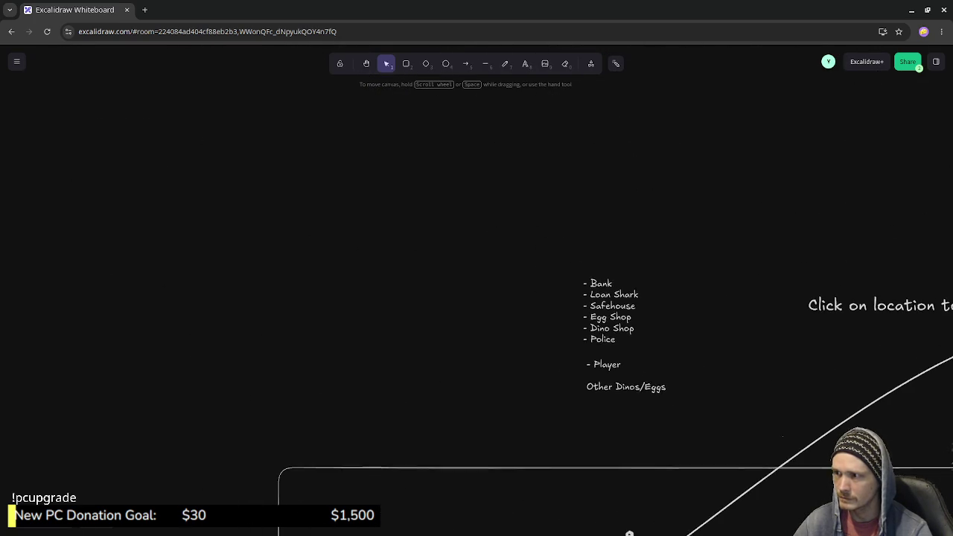
double_click(392, 288)
type("button hover")
key("Return")
type("button click")
Add 'button deny' and 'character step' lines to the note and finish editing it.
key("Return")
type("button deny")
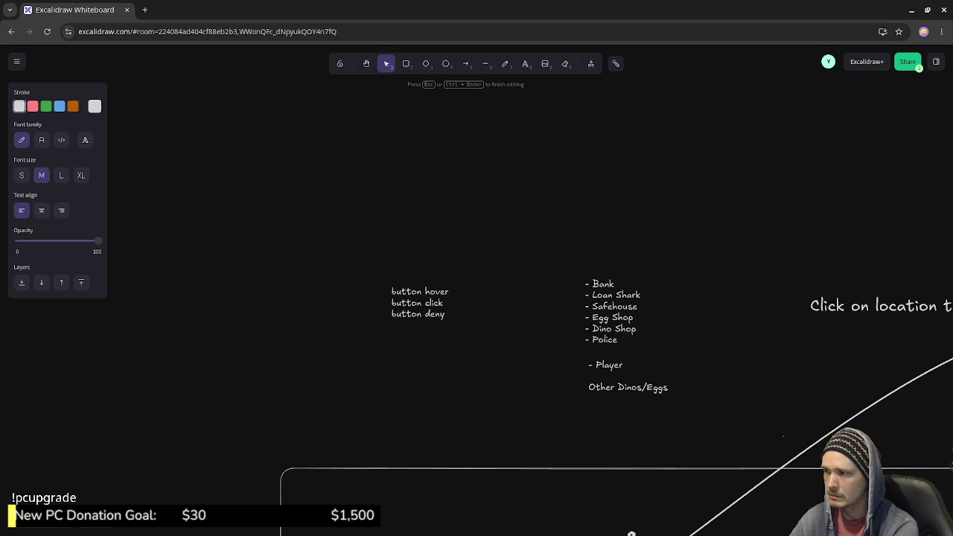
key("Return")
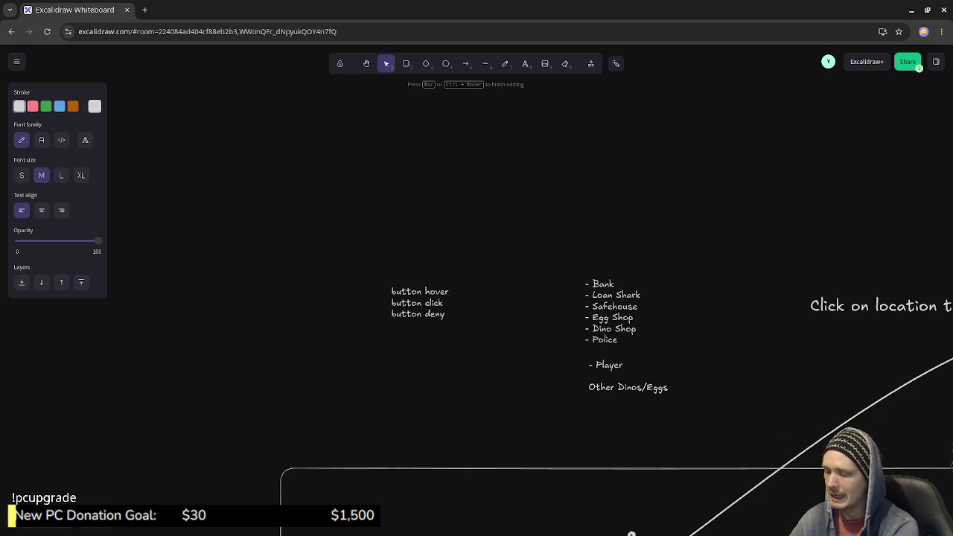
type("sfd")
key("BackSpace")
key("BackSpace")
key("BackSpace")
type("character step")
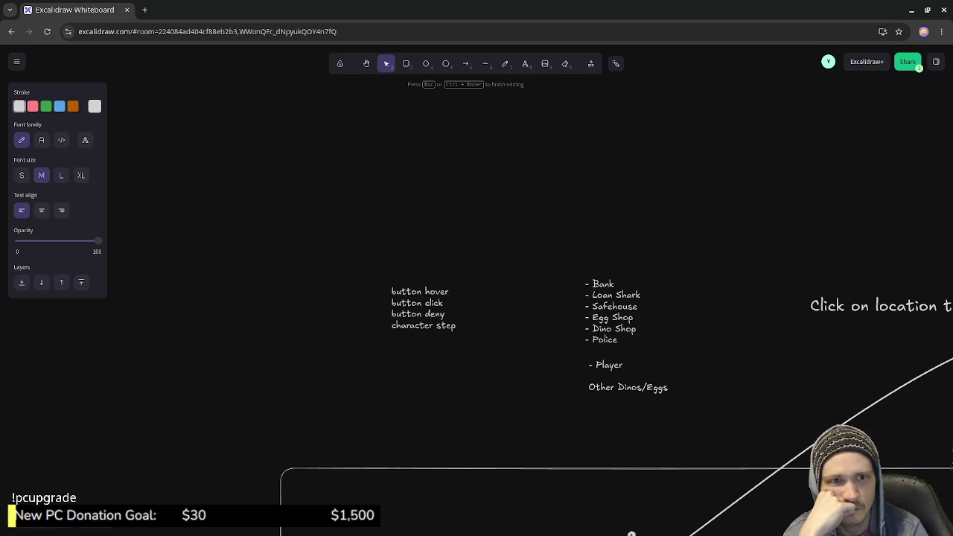
key("Escape")
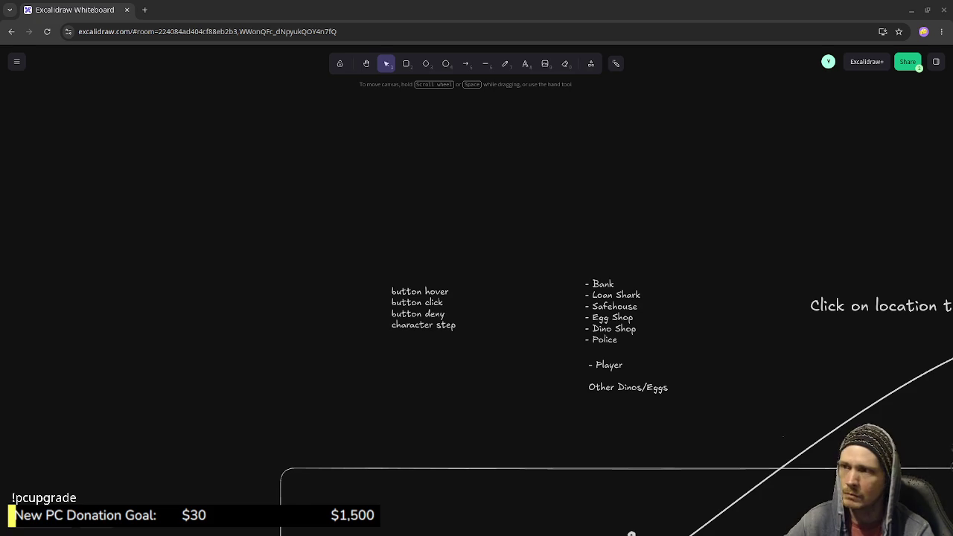
In Bfxr, play the sound and randomize three new ones up to Random4, then briefly restore the browser window.
key("alt+Tab")
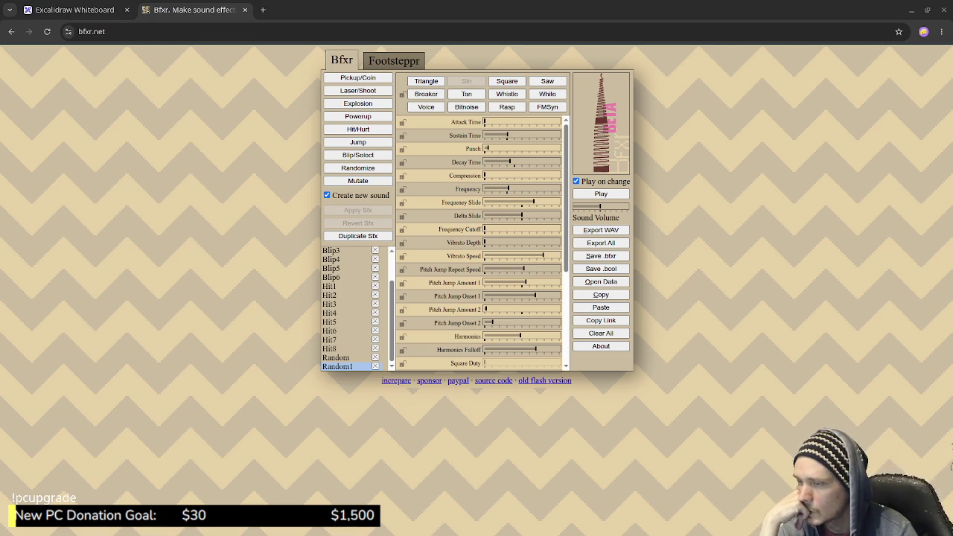
left_click(601, 193)
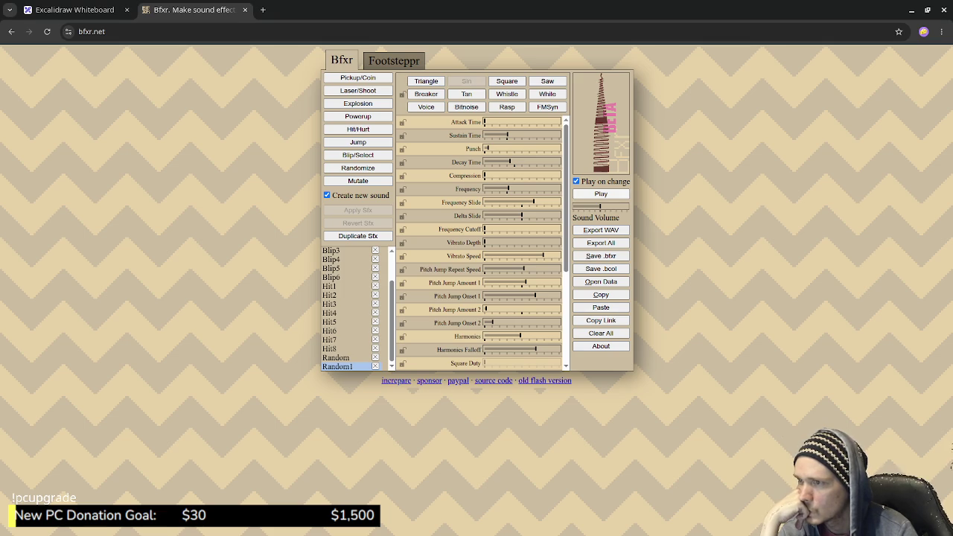
left_click(357, 168)
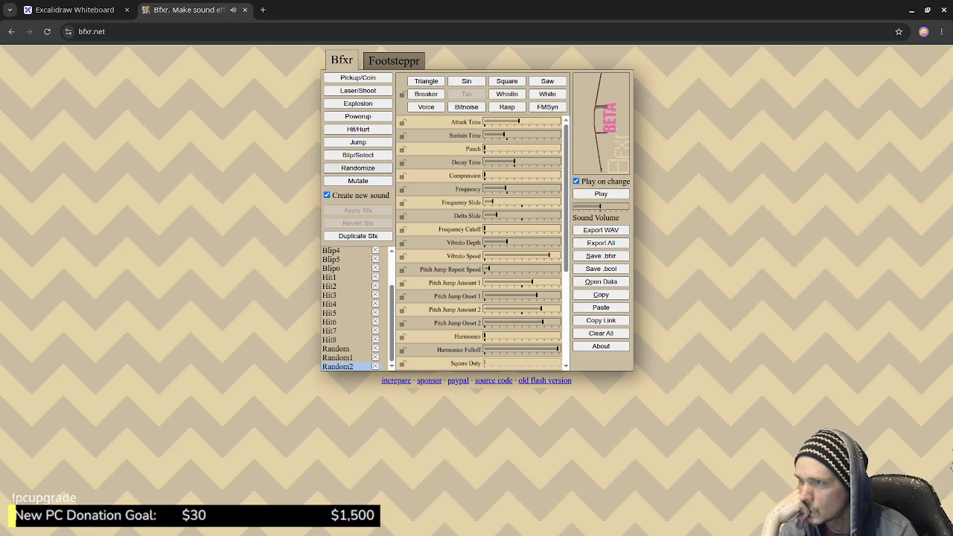
left_click(358, 167)
left_click(358, 167)
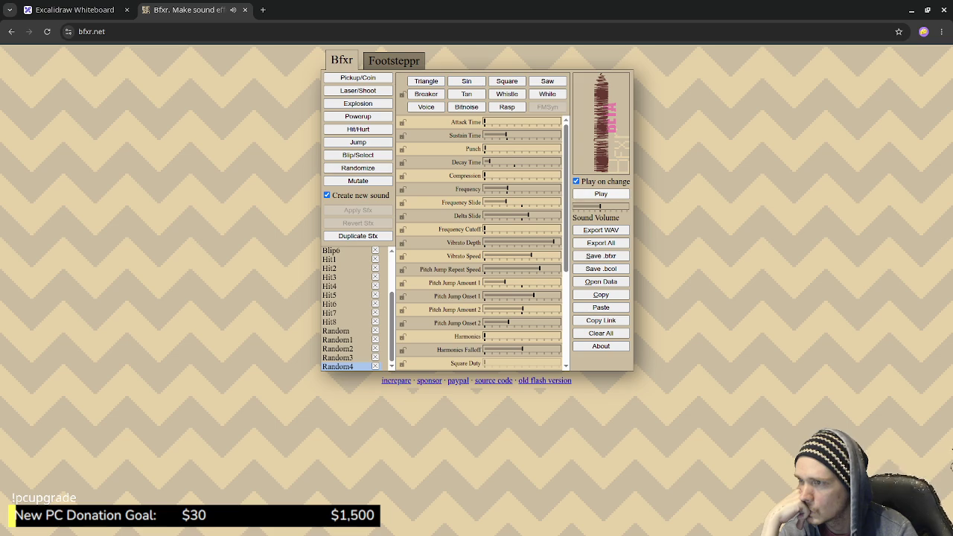
left_click(600, 193)
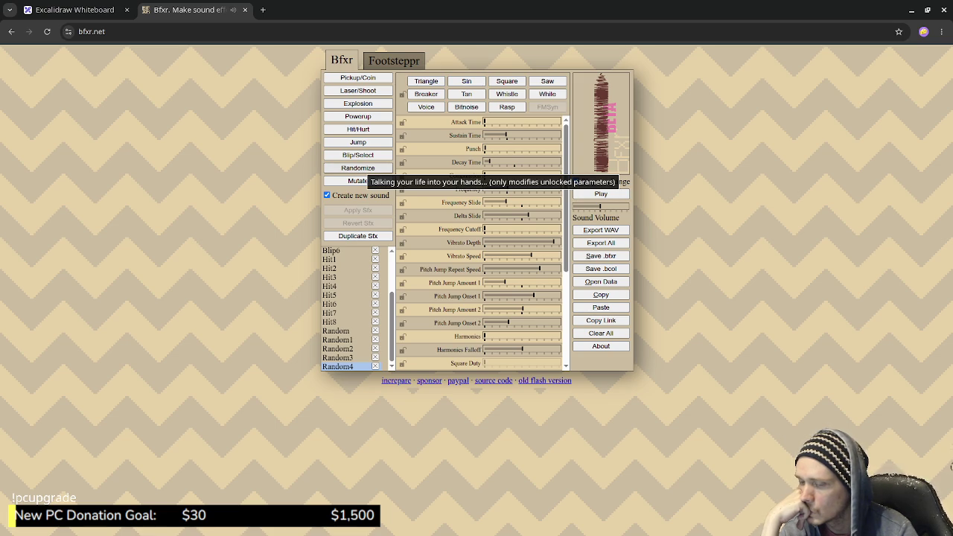
key("super+Down")
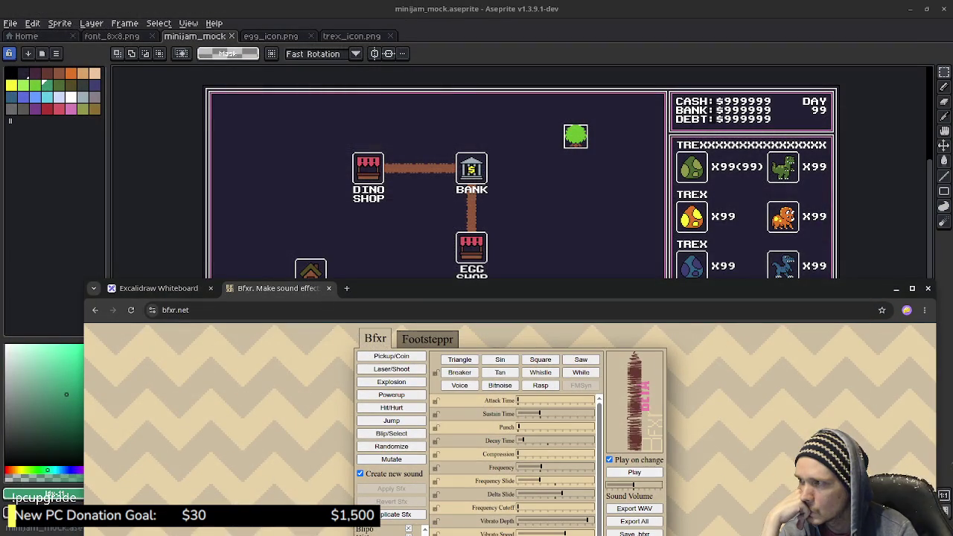
key("super+Up")
Check the Excalidraw tab's sound list, then go back to the Bfxr tab.
key("ctrl+shift+Tab")
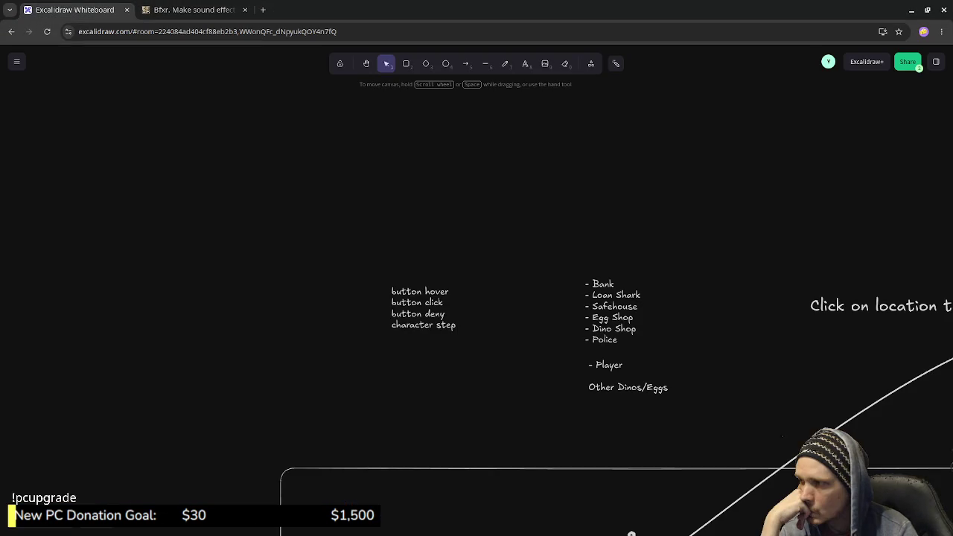
key("ctrl+Tab")
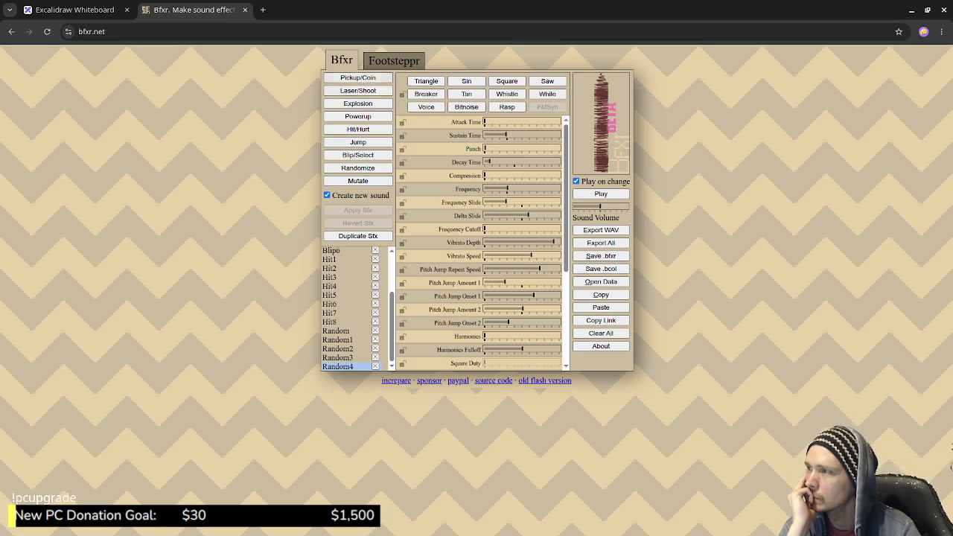
left_click(358, 129)
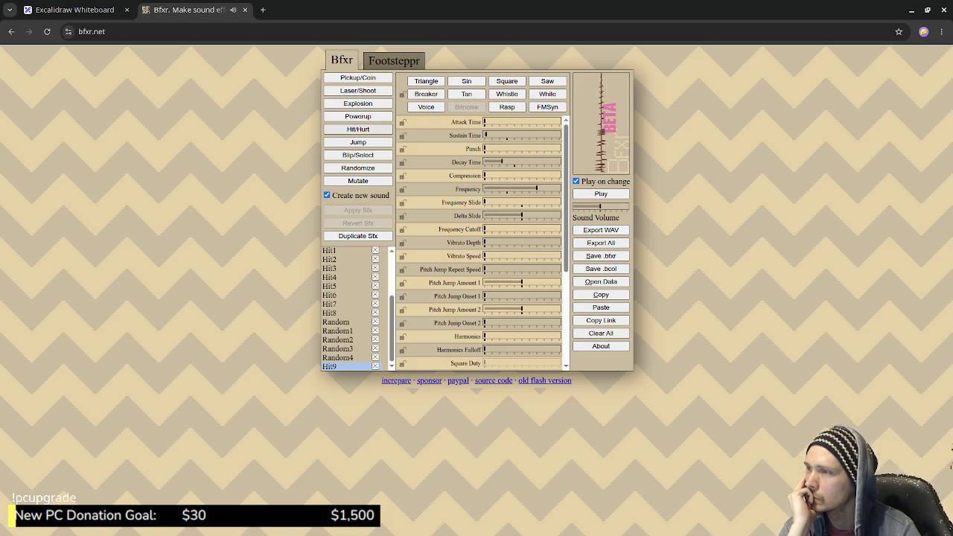
left_click(358, 129)
left_click(358, 129)
left_click(358, 128)
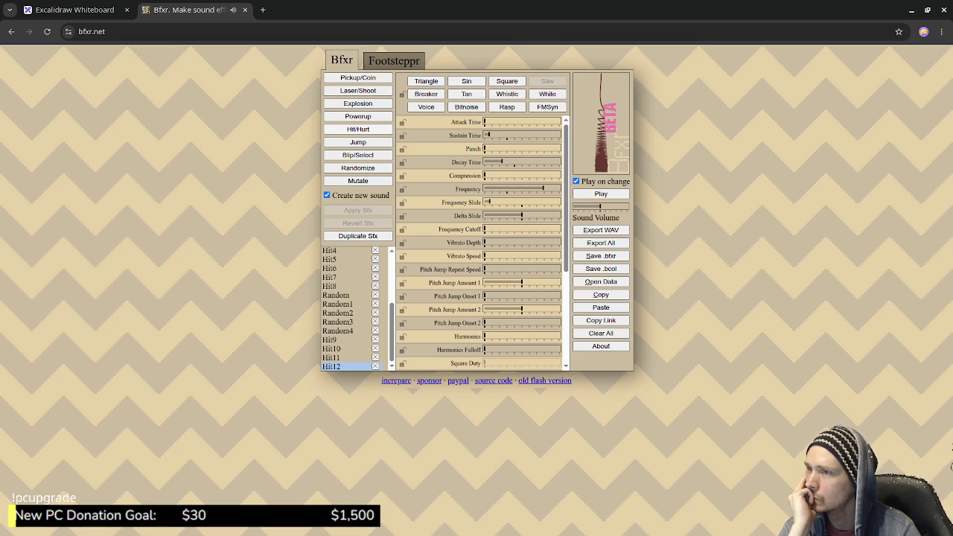
left_click(358, 129)
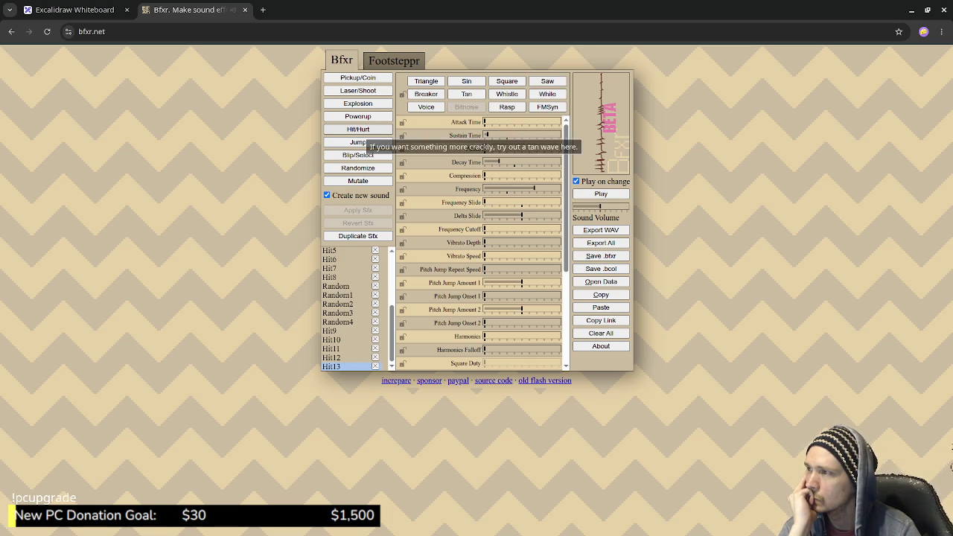
left_click(357, 154)
left_click(357, 154)
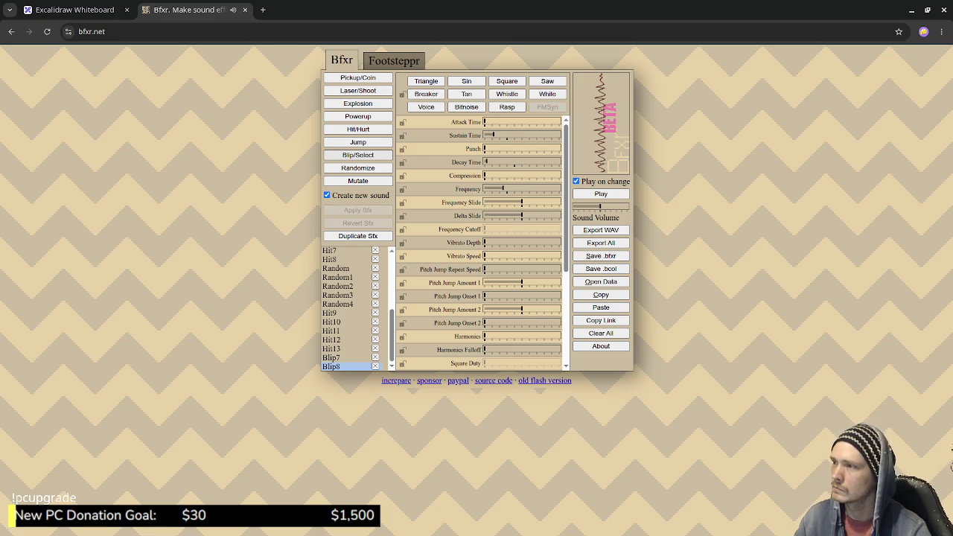
left_click(357, 154)
left_click(358, 155)
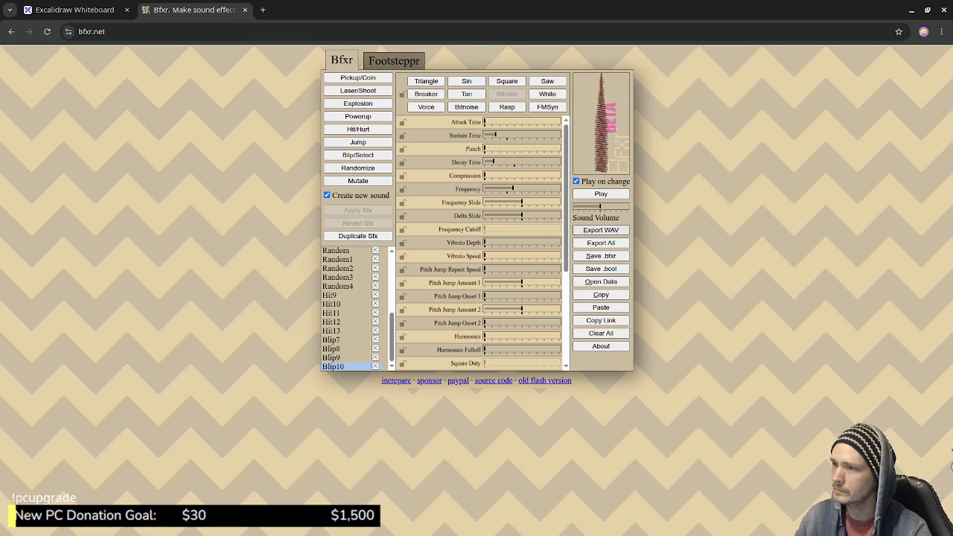
left_click(600, 229)
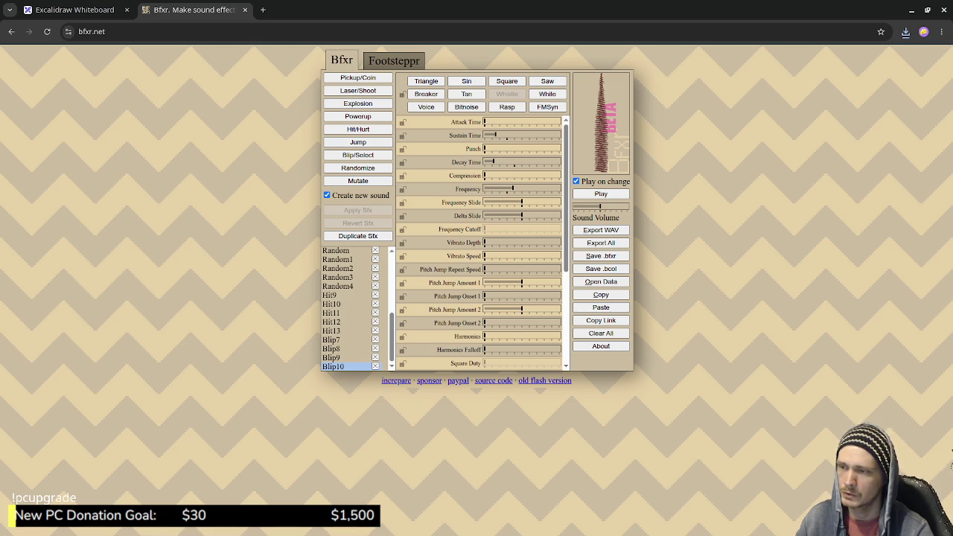
left_click(394, 60)
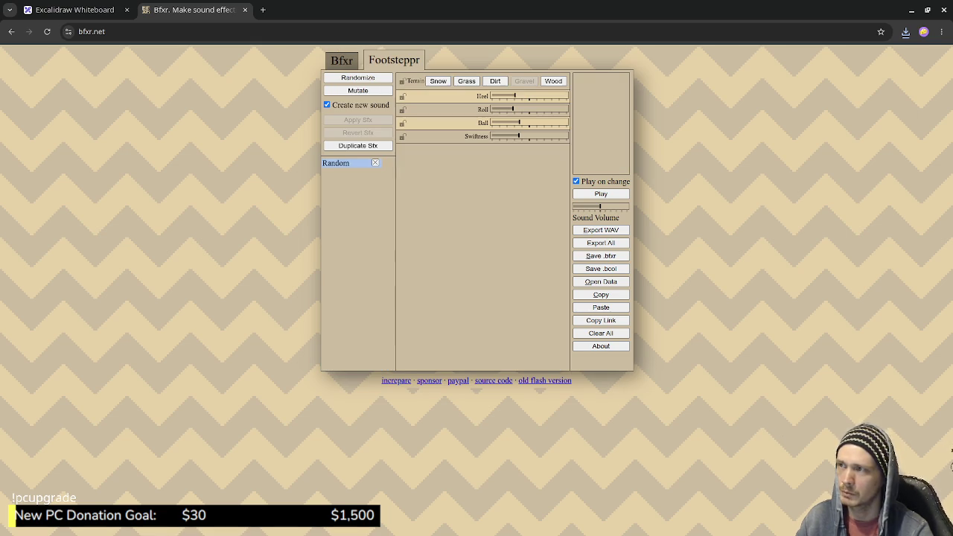
left_click(342, 59)
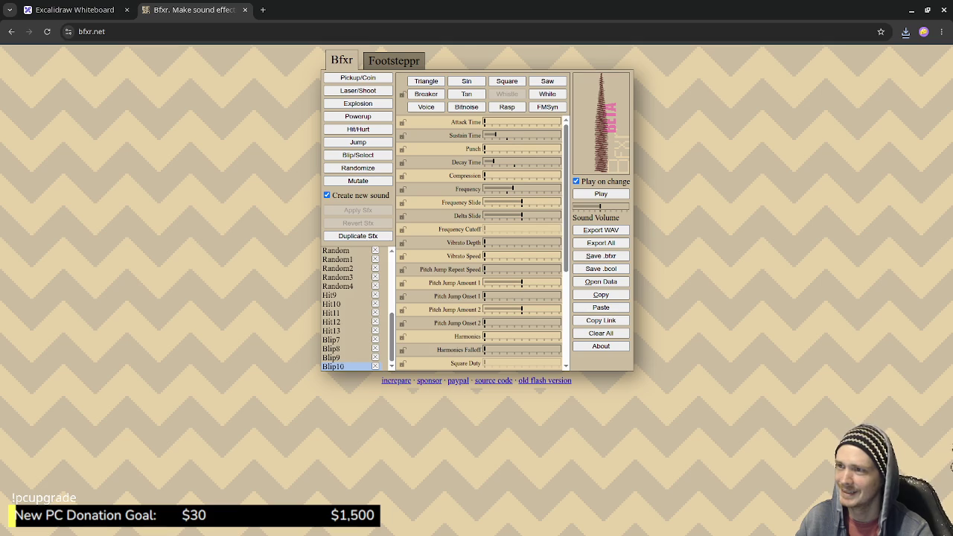
left_click(600, 194)
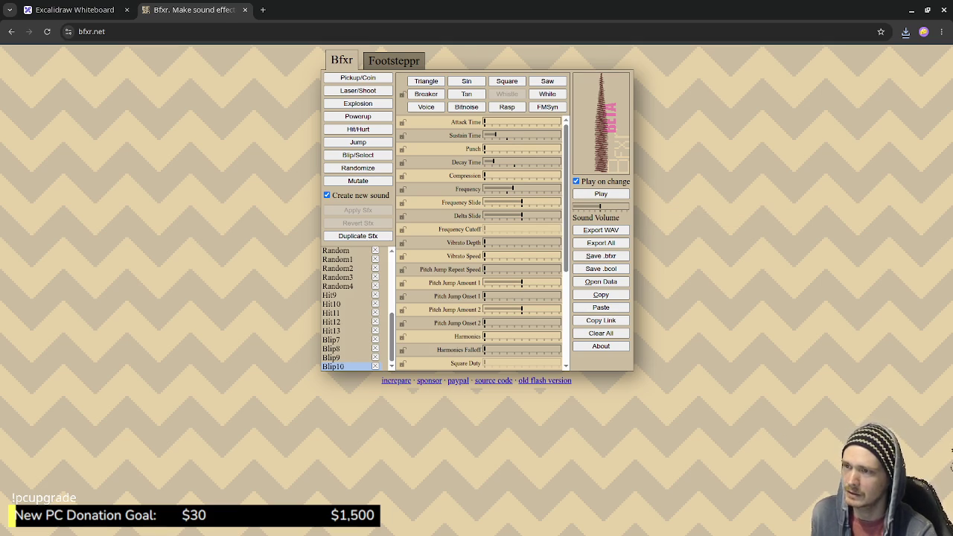
left_click(357, 154)
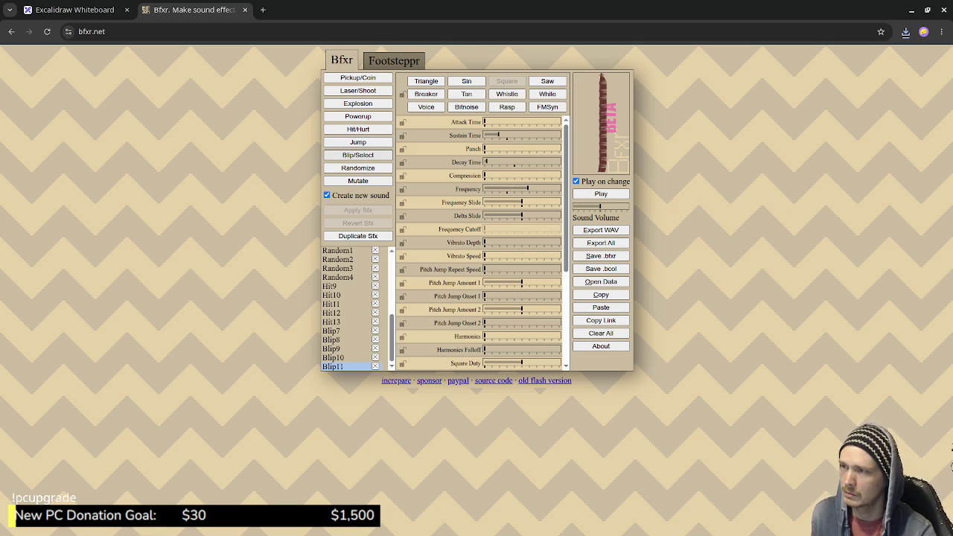
left_click(357, 155)
left_click(358, 154)
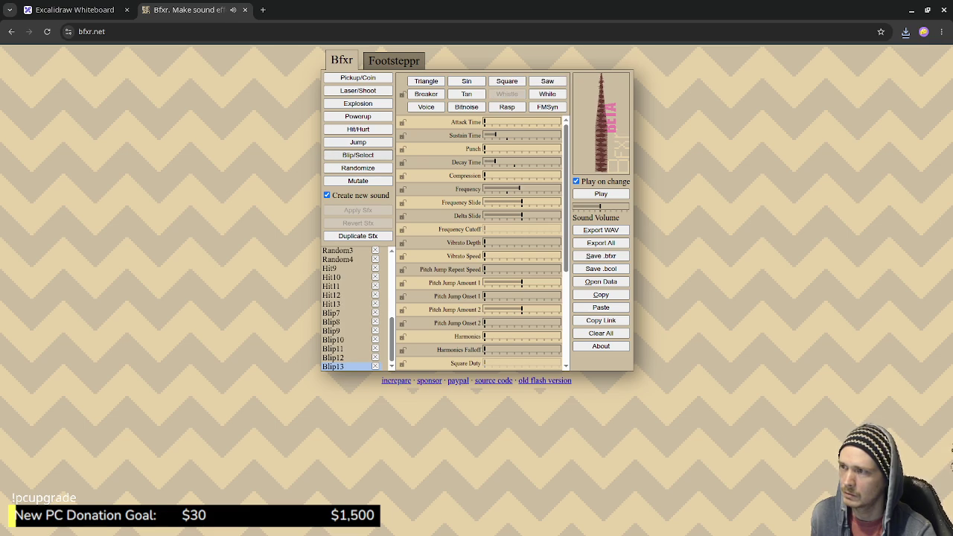
left_click(357, 155)
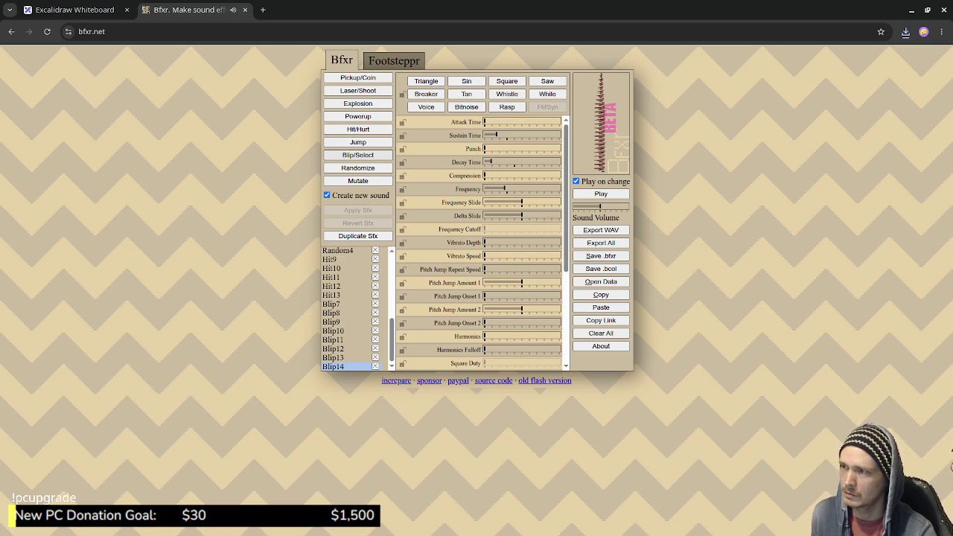
key("ctrl+shift+Tab")
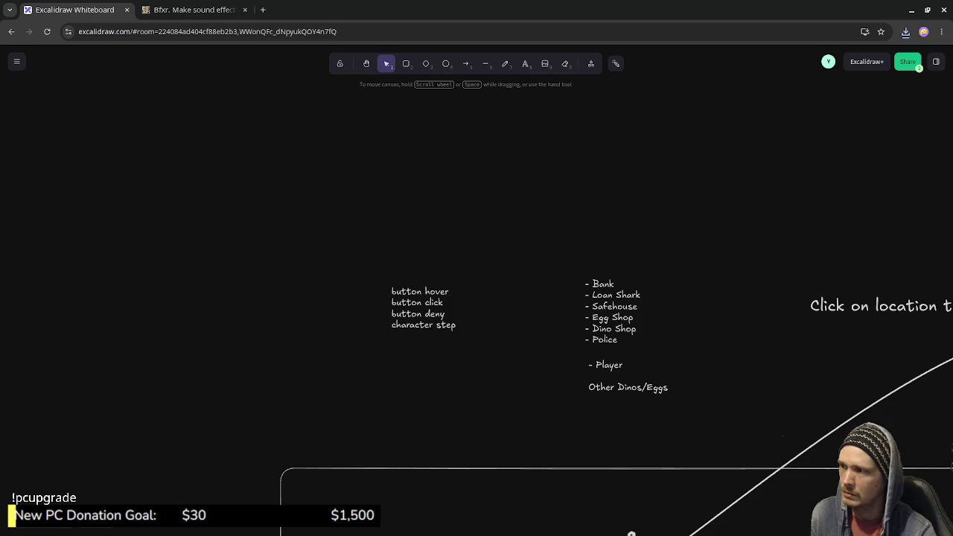
left_click(193, 9)
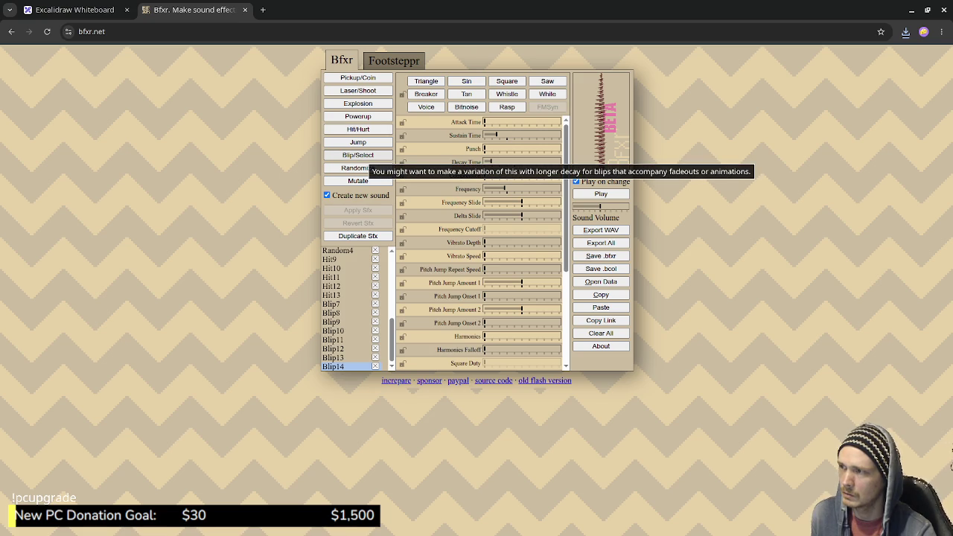
Generate three new blip sounds, Blip15 through Blip17.
left_click(357, 155)
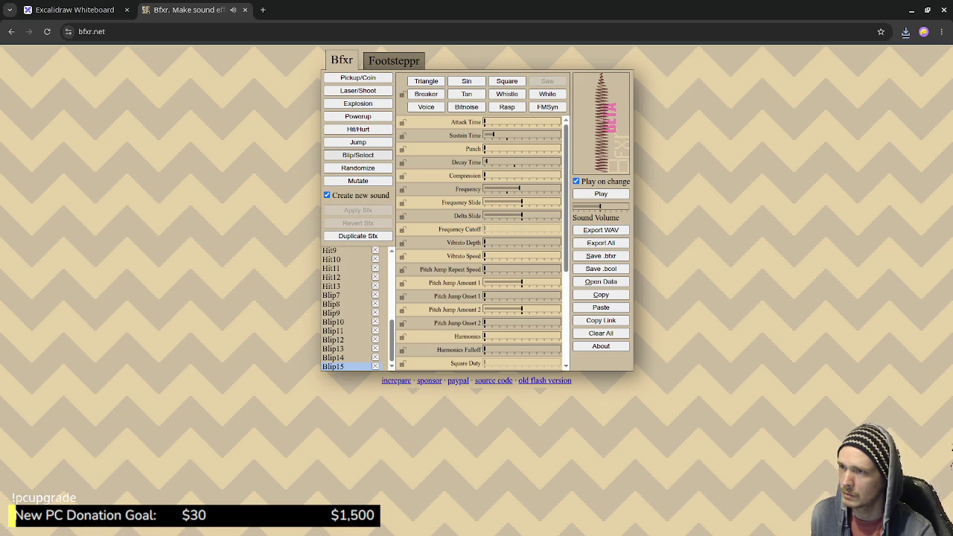
left_click(358, 155)
left_click(357, 154)
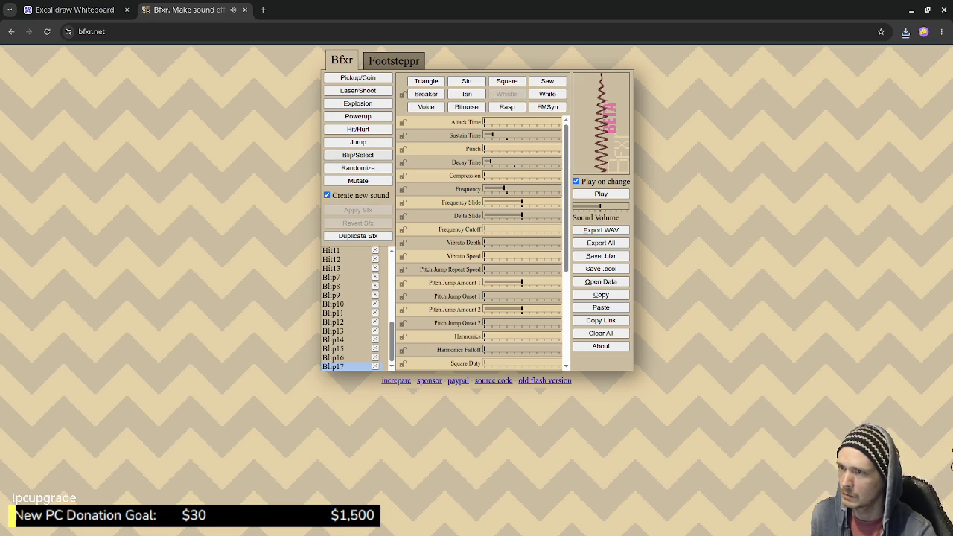
Preview Blip17, export it as Blip17.wav, then randomize two more sounds.
left_click(600, 193)
left_click(601, 194)
left_click(600, 230)
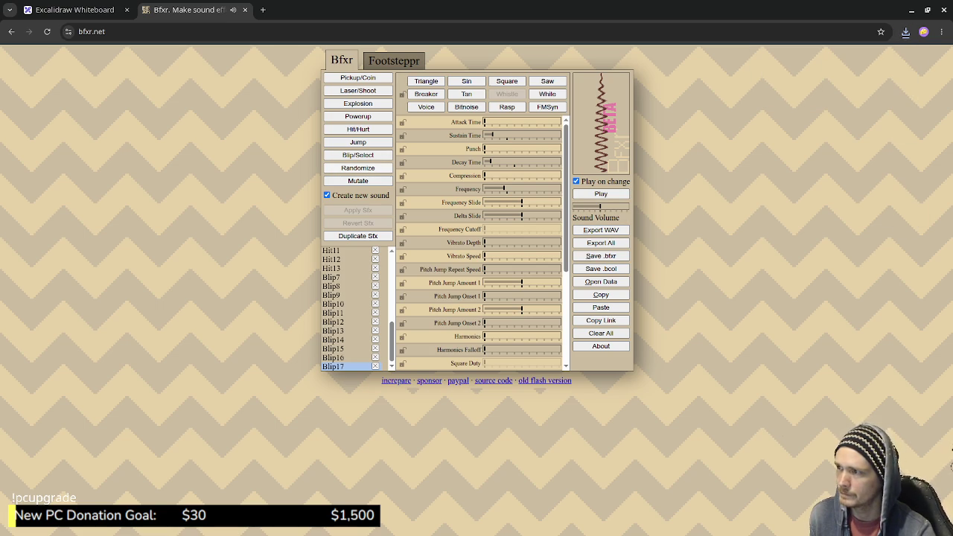
left_click(357, 168)
left_click(358, 168)
Randomize another sound and audition Random6, Random5, Random6 and Random7.
left_click(357, 168)
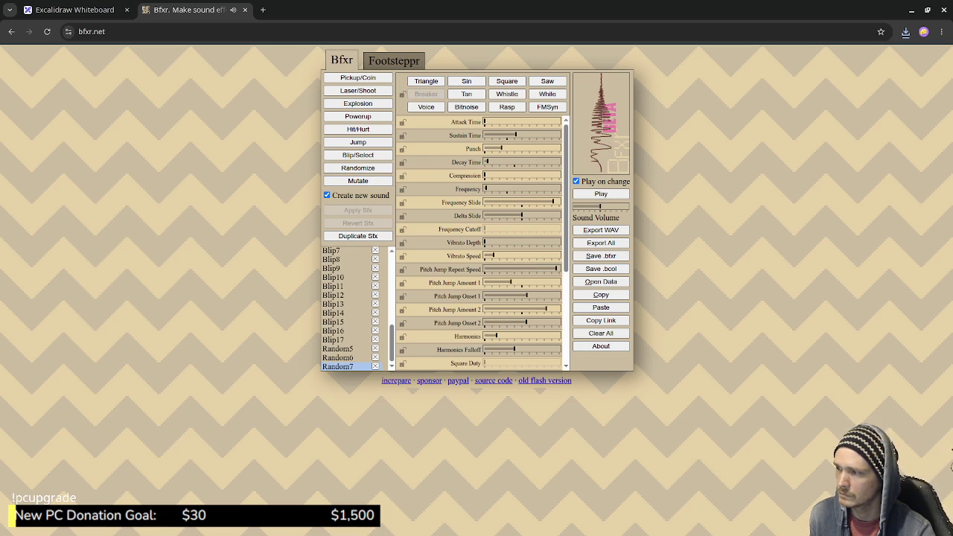
left_click(338, 357)
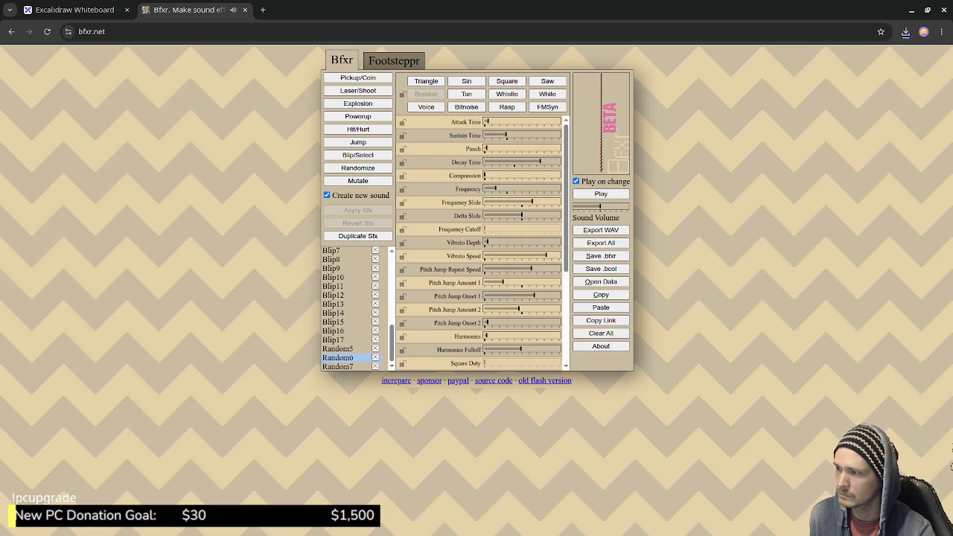
left_click(338, 348)
left_click(337, 358)
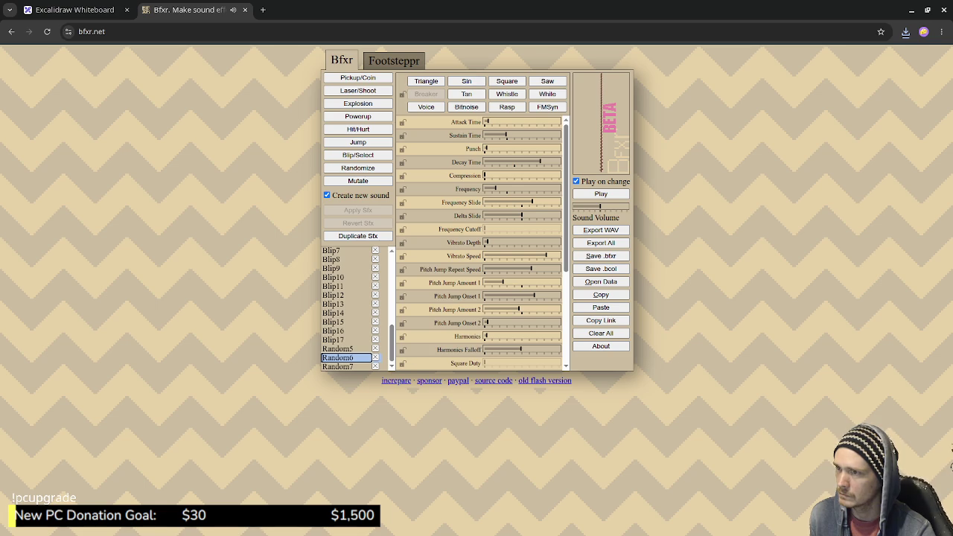
left_click(337, 366)
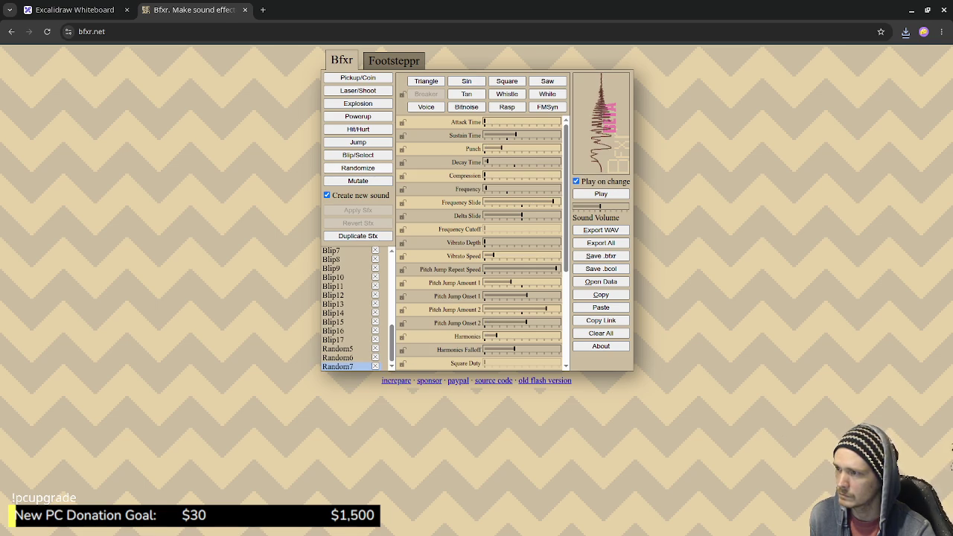
Randomize six more sounds and replay the latest one.
left_click(357, 168)
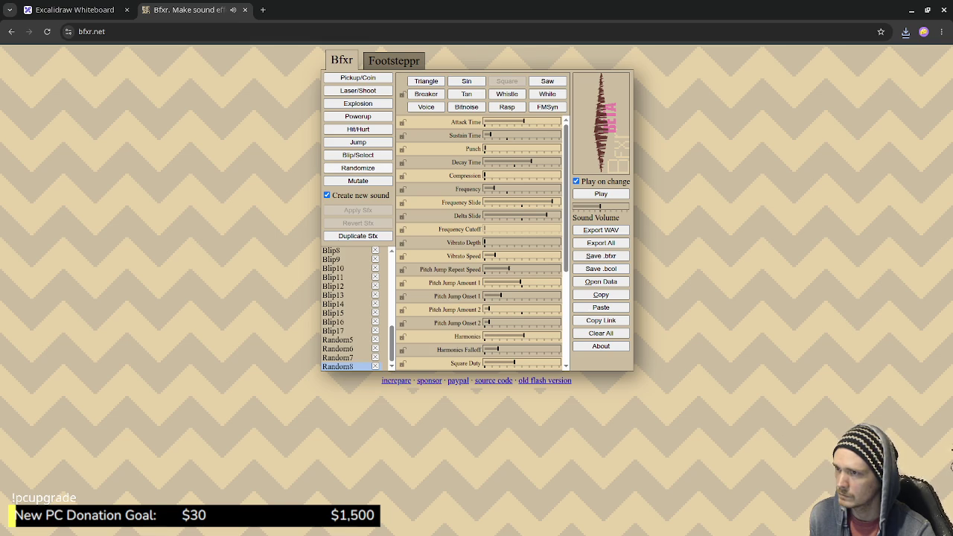
left_click(358, 167)
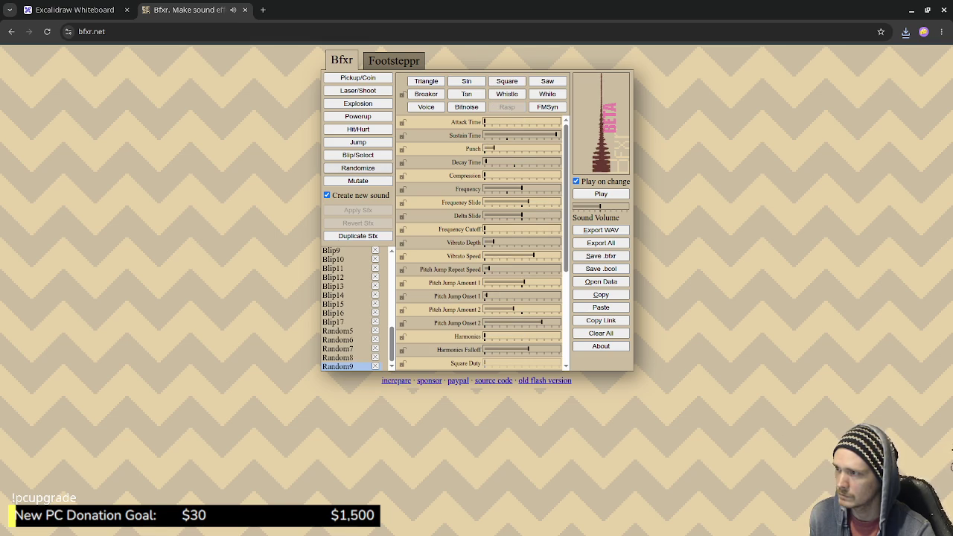
left_click(357, 167)
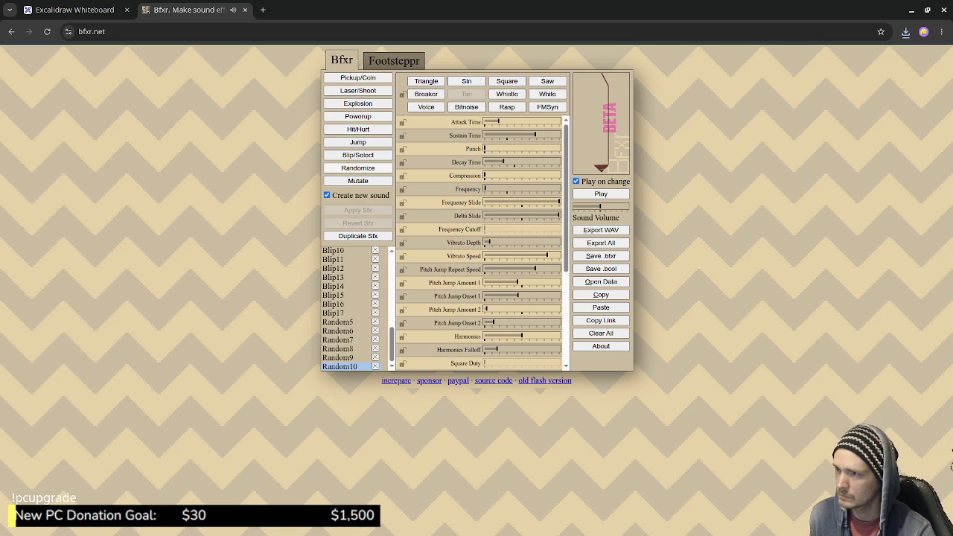
left_click(357, 168)
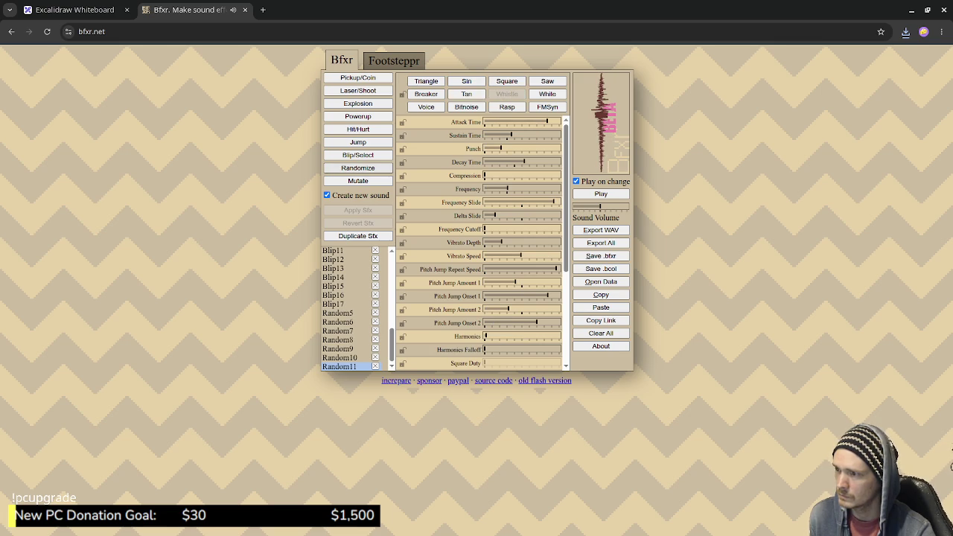
left_click(357, 168)
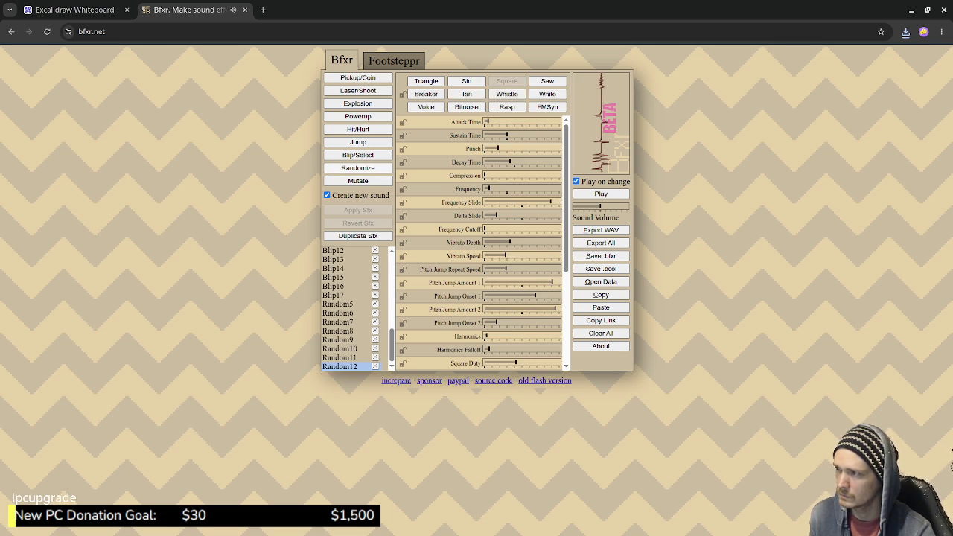
left_click(357, 168)
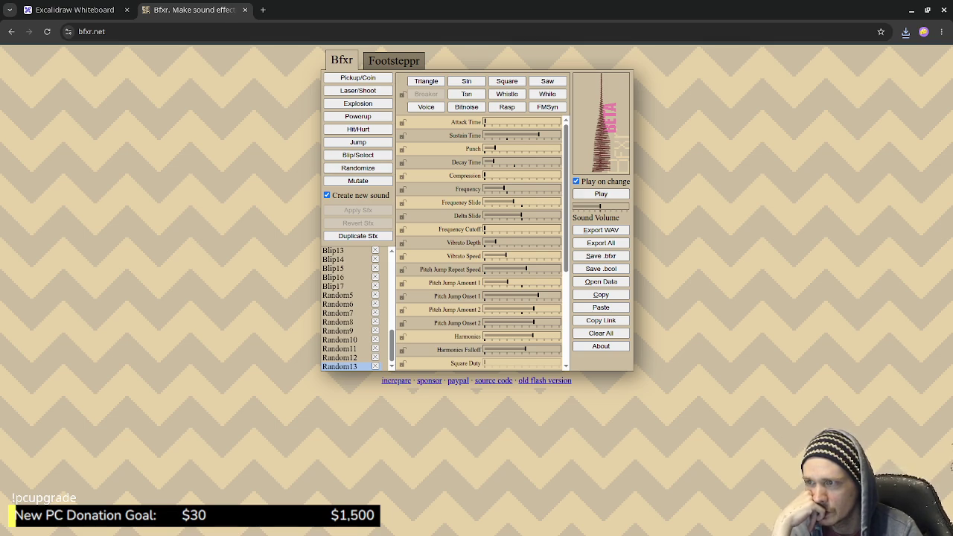
left_click(601, 193)
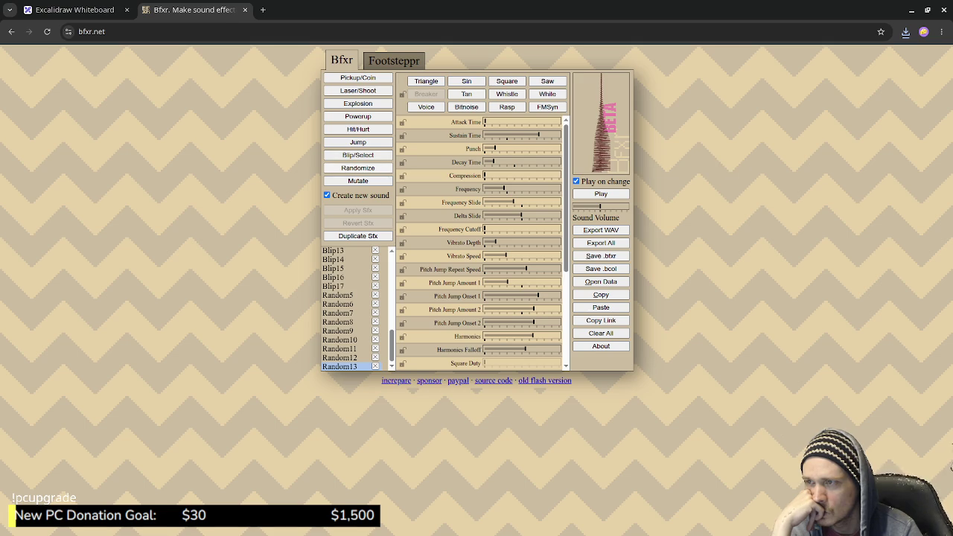
Randomize eight more sounds up to Random21, then generate an explosion sound named Boom.
left_click(357, 167)
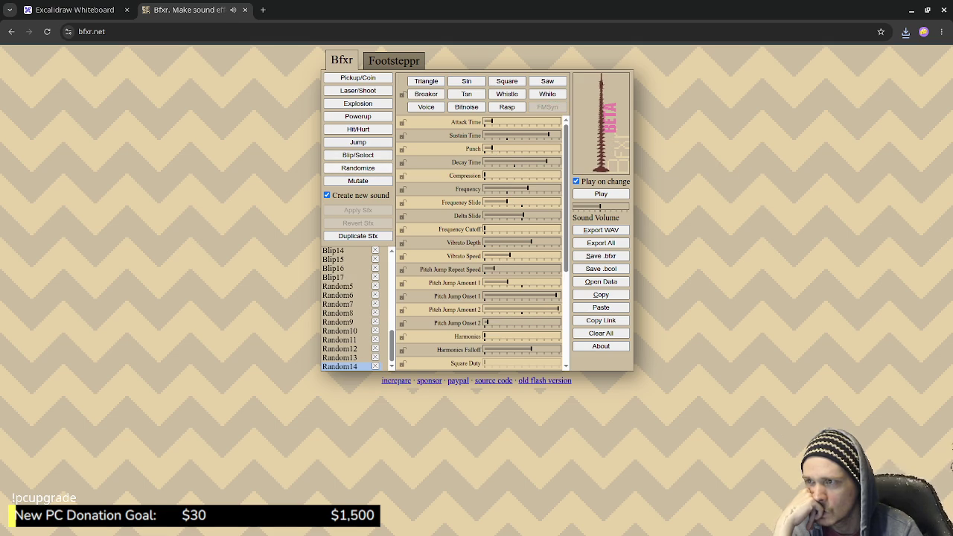
left_click(358, 168)
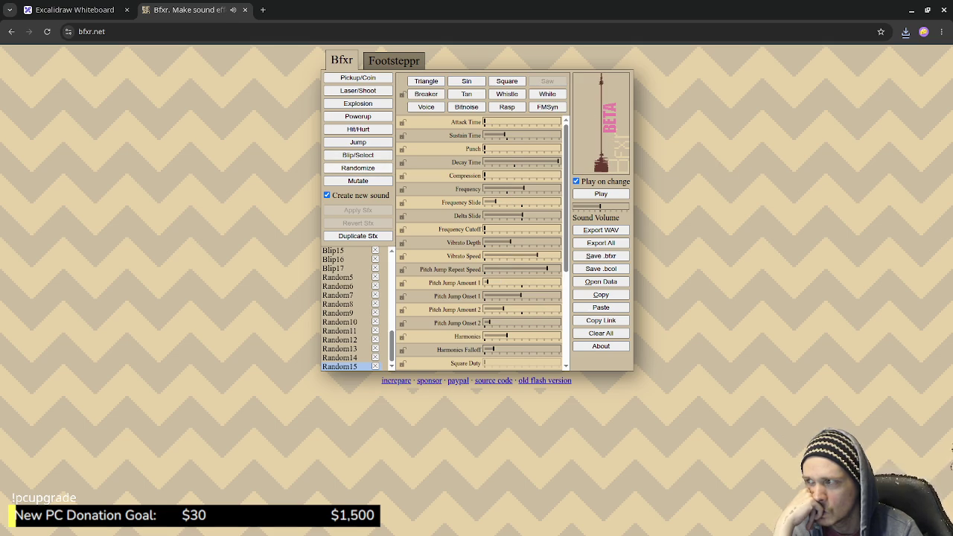
left_click(357, 167)
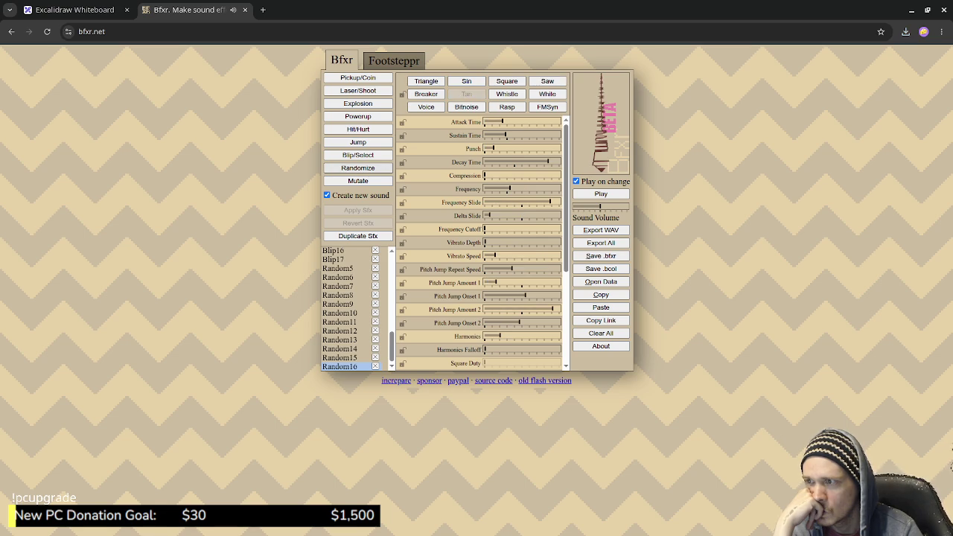
left_click(357, 168)
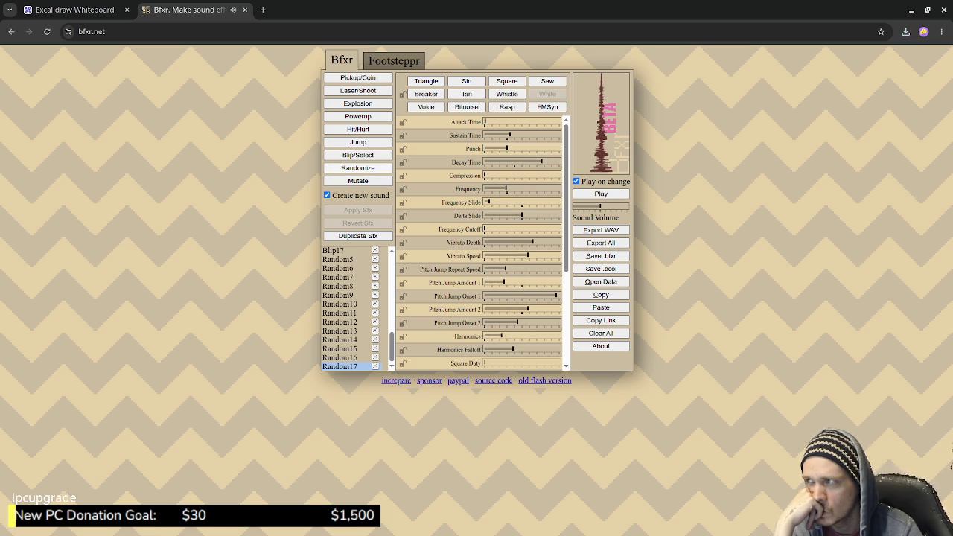
left_click(357, 167)
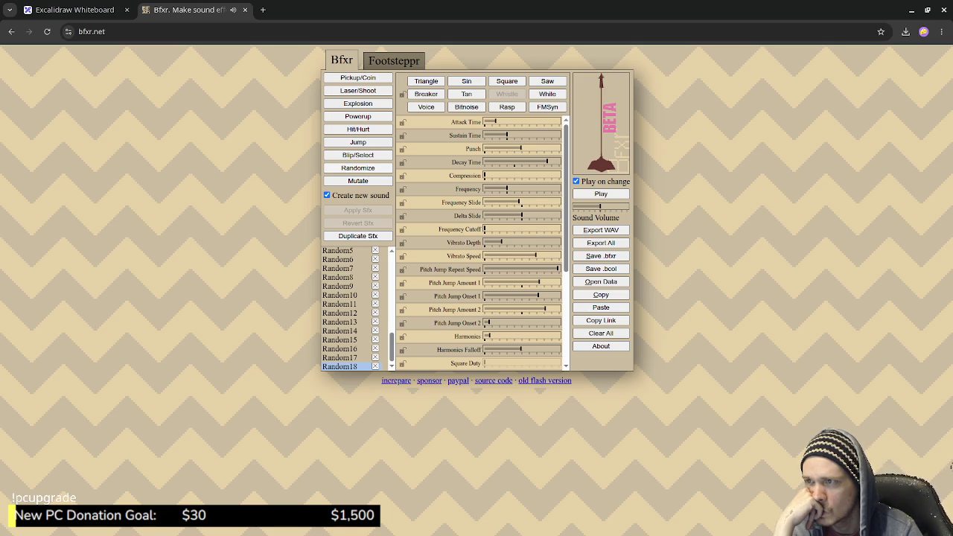
left_click(357, 167)
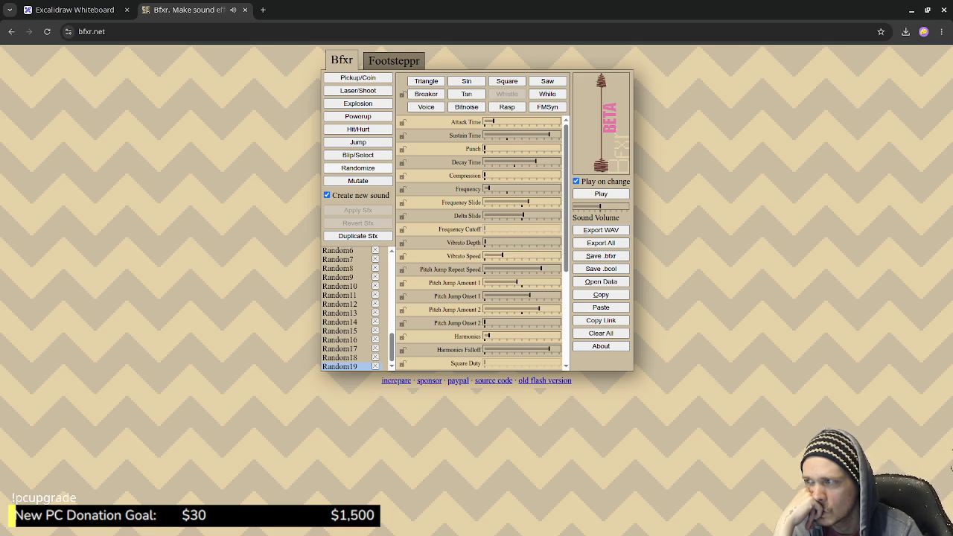
left_click(358, 167)
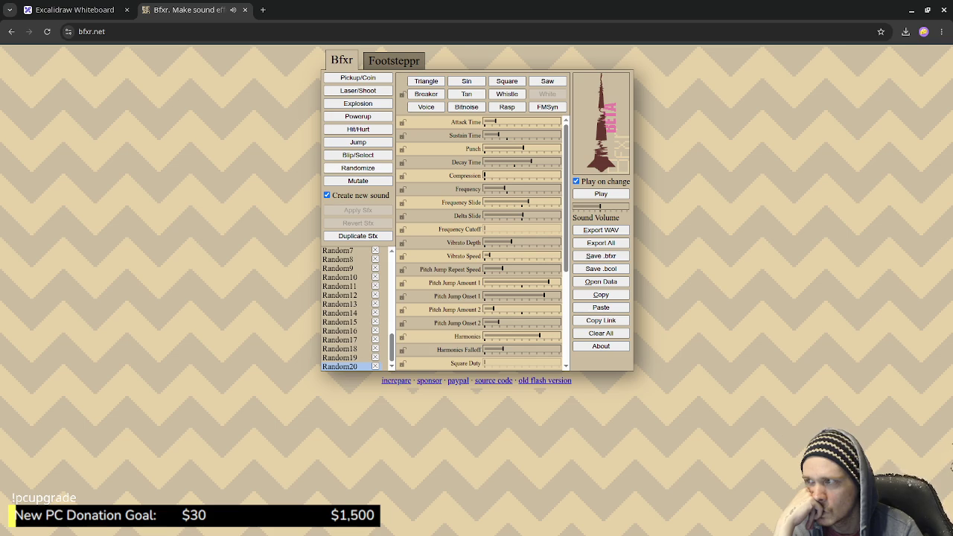
left_click(357, 168)
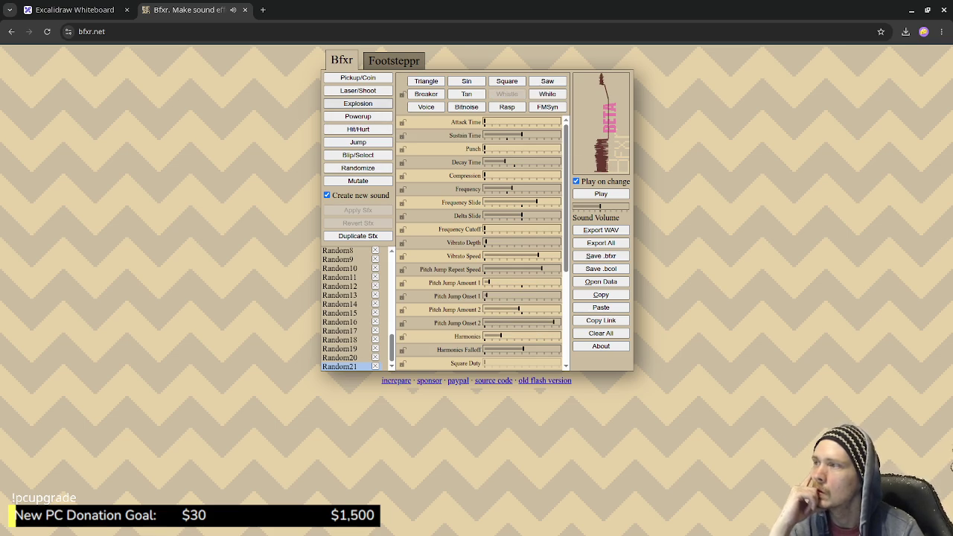
left_click(357, 103)
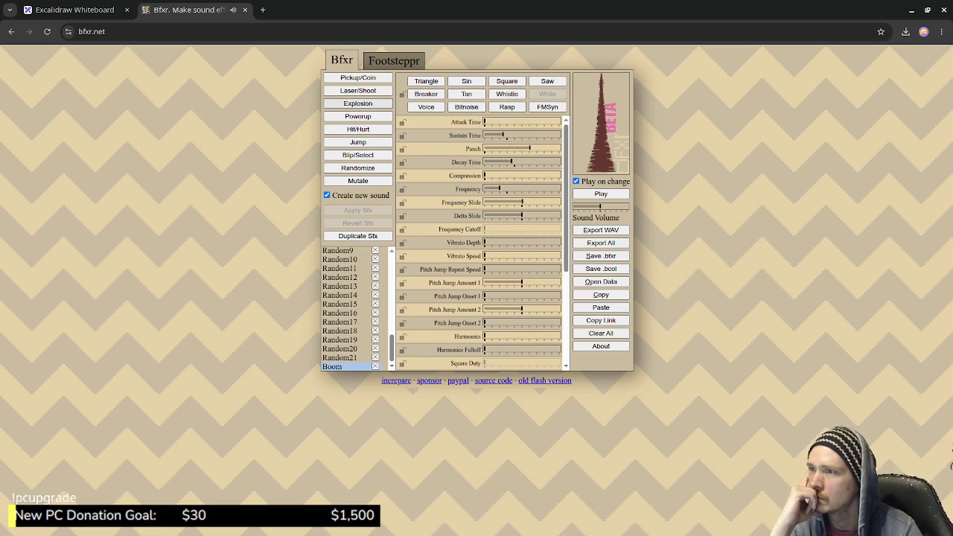
Generate shooting sounds Shoot through Shoot4, audition Shoot3, then switch to the Excalidraw whiteboard.
left_click(357, 90)
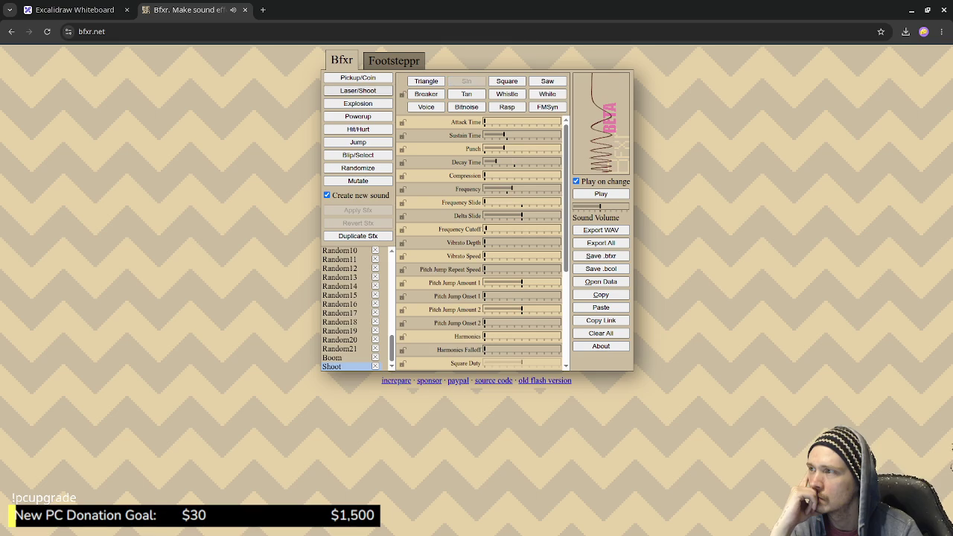
left_click(358, 90)
left_click(358, 90)
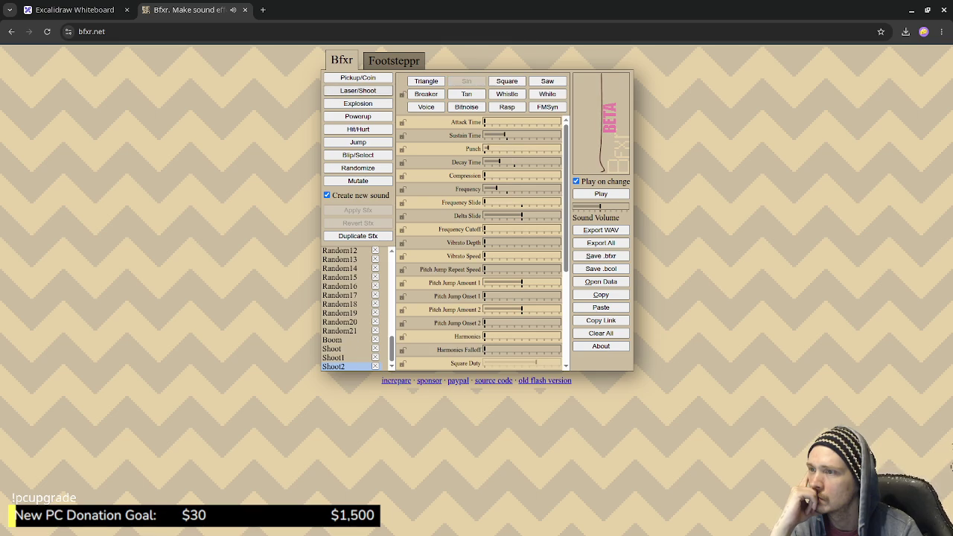
left_click(357, 90)
left_click(357, 90)
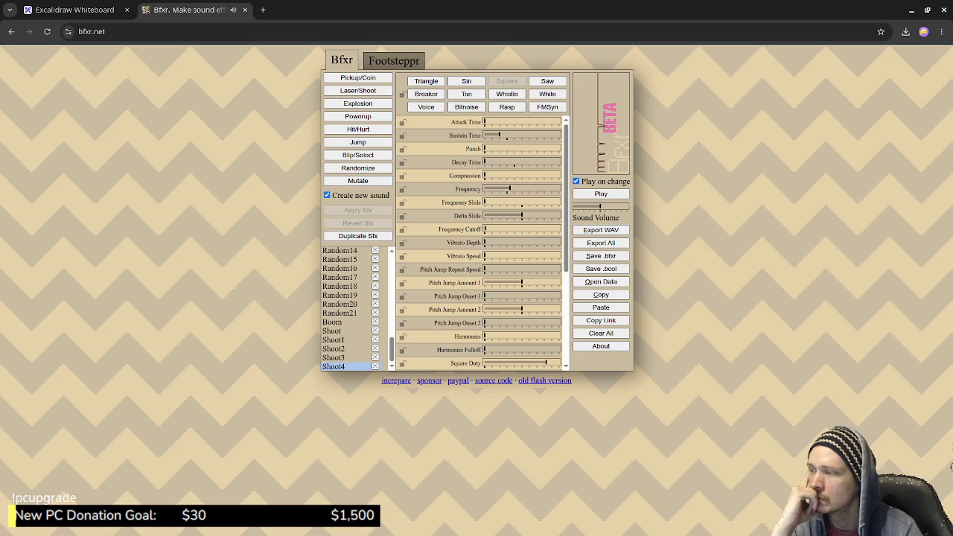
left_click(333, 357)
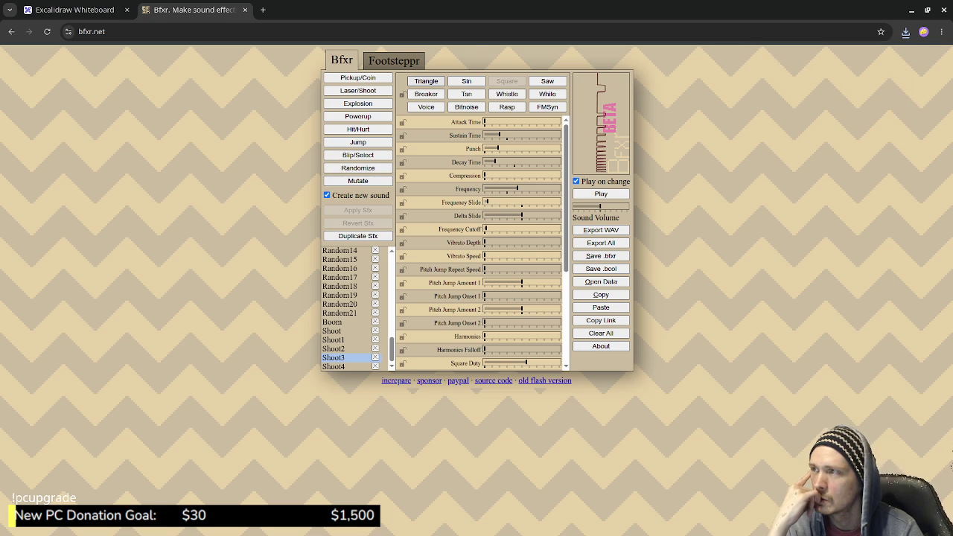
left_click(74, 10)
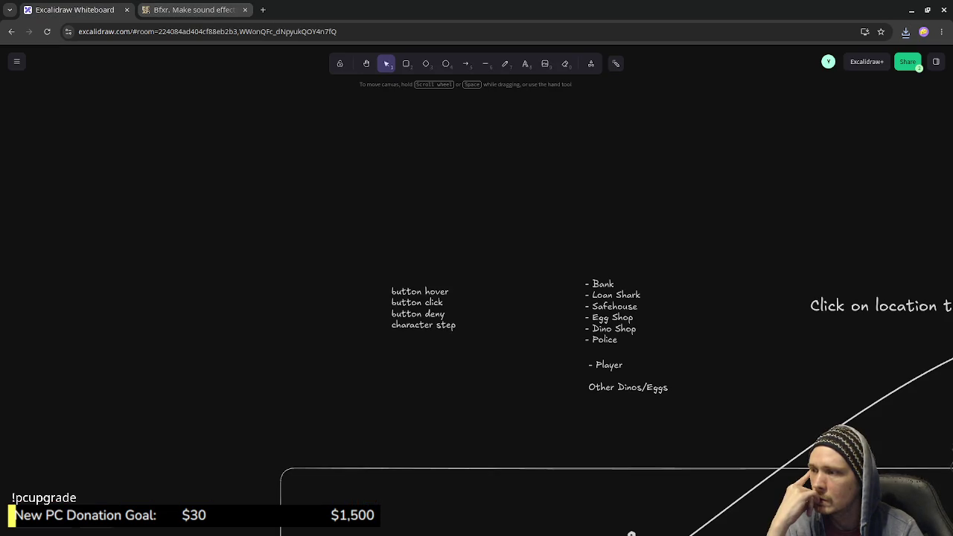
Return from the Excalidraw sound notes to the Bfxr sound editor tab.
left_click(192, 10)
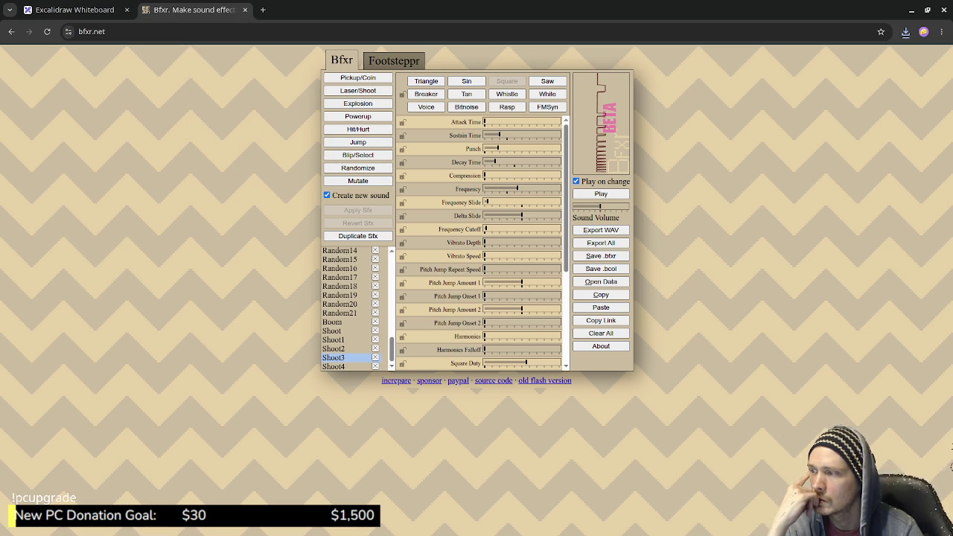
Audition the Random20, Random21 and Random16 sounds.
left_click(339, 303)
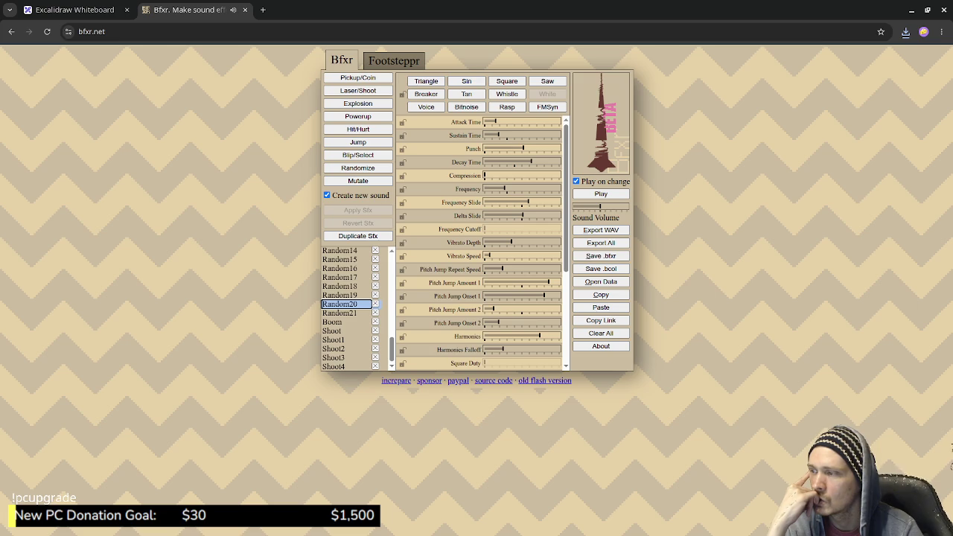
left_click(340, 312)
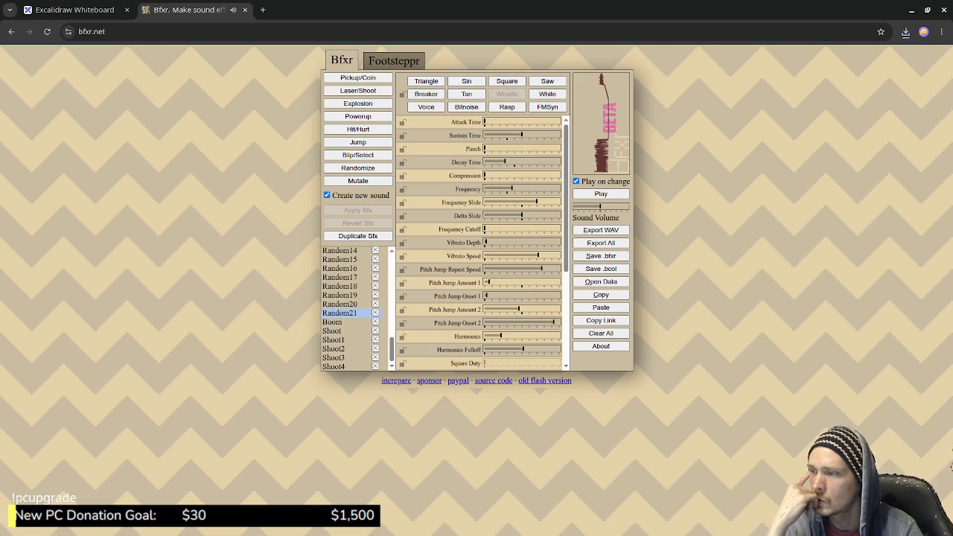
left_click(339, 268)
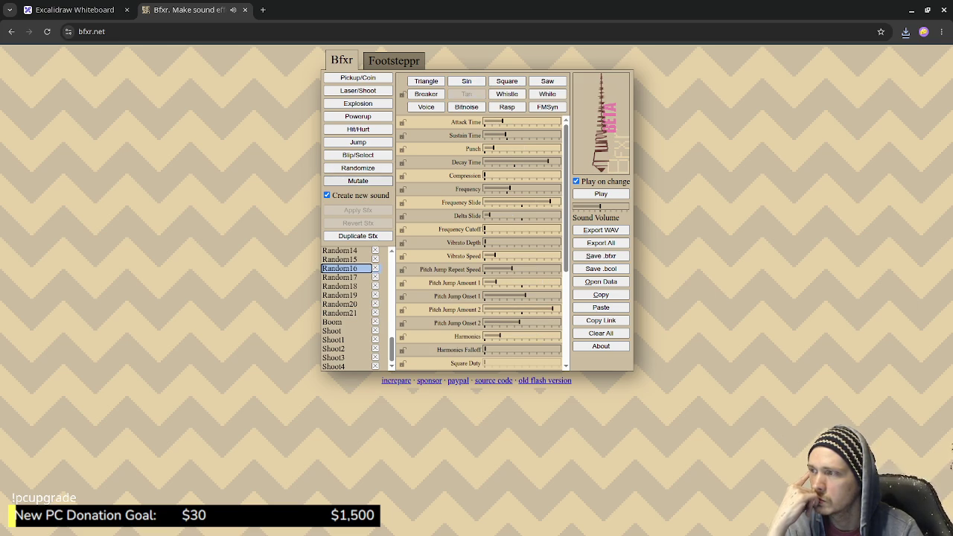
Generate hit sounds Hit14 to Hit17, export Hit15 as Hit15.wav, and create a Jump sound.
left_click(358, 129)
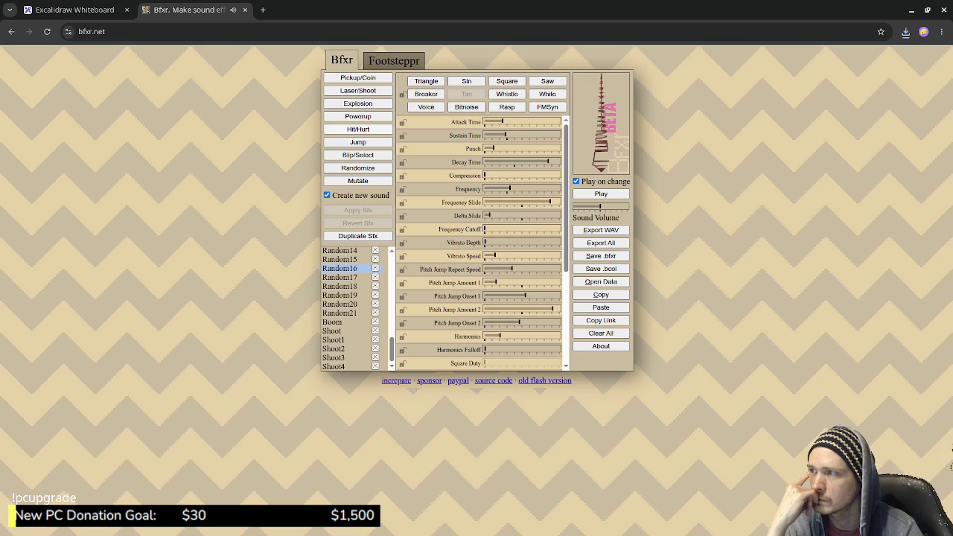
left_click(357, 129)
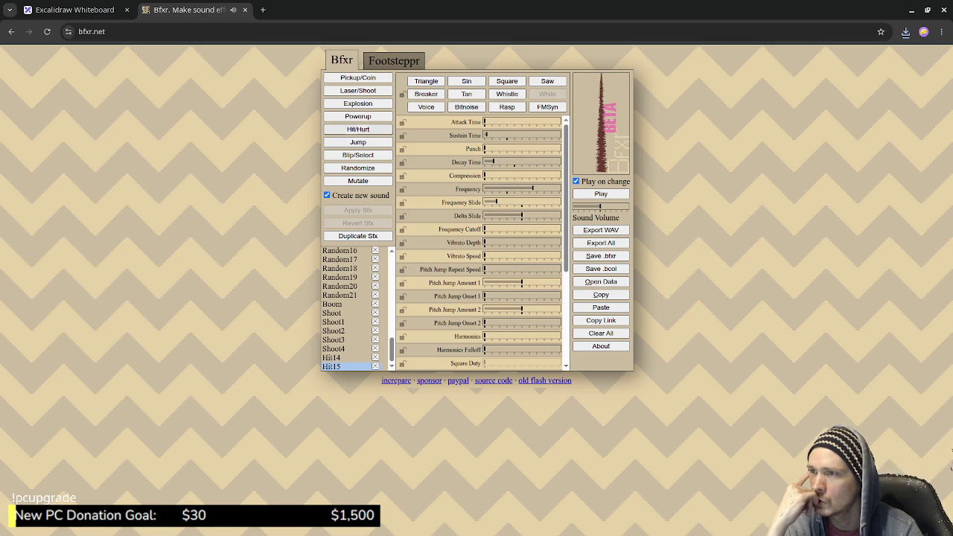
left_click(357, 129)
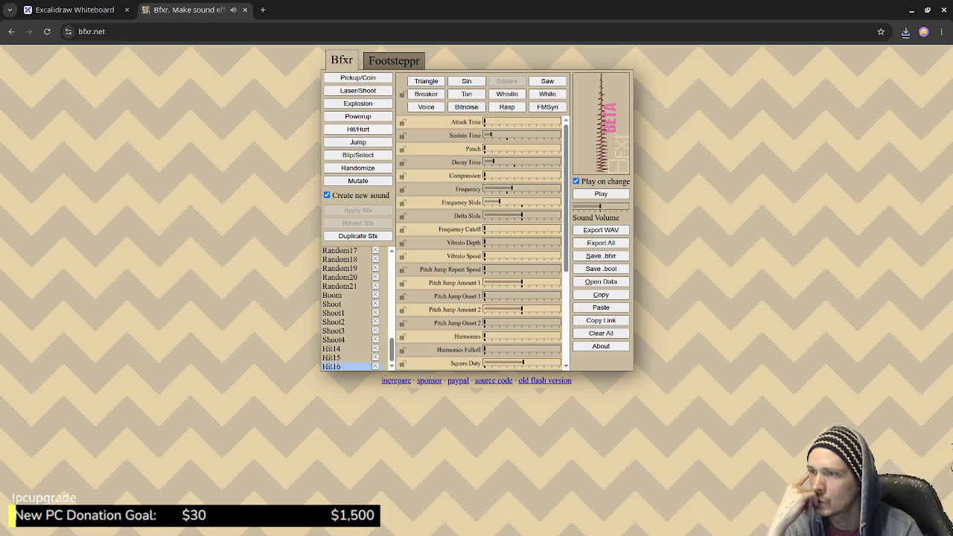
left_click(357, 129)
left_click(331, 348)
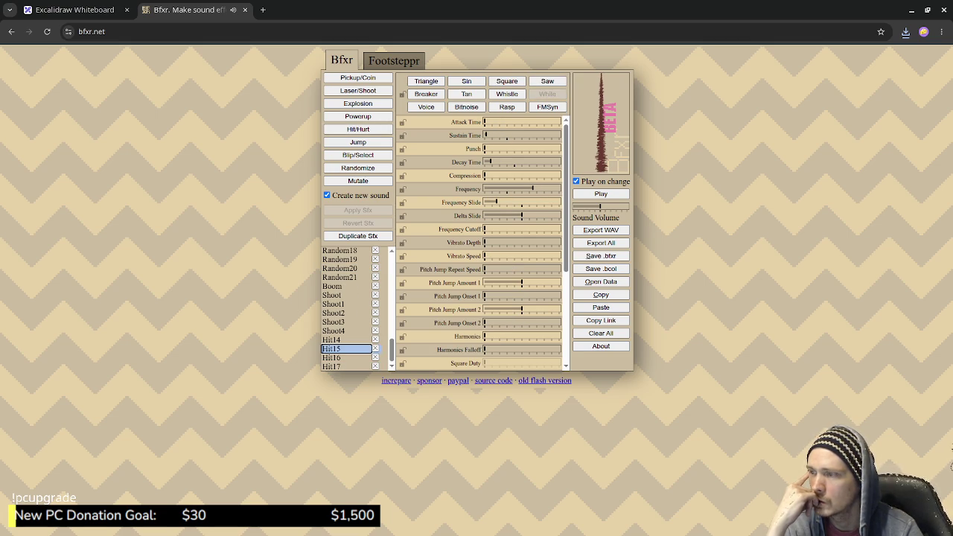
left_click(600, 230)
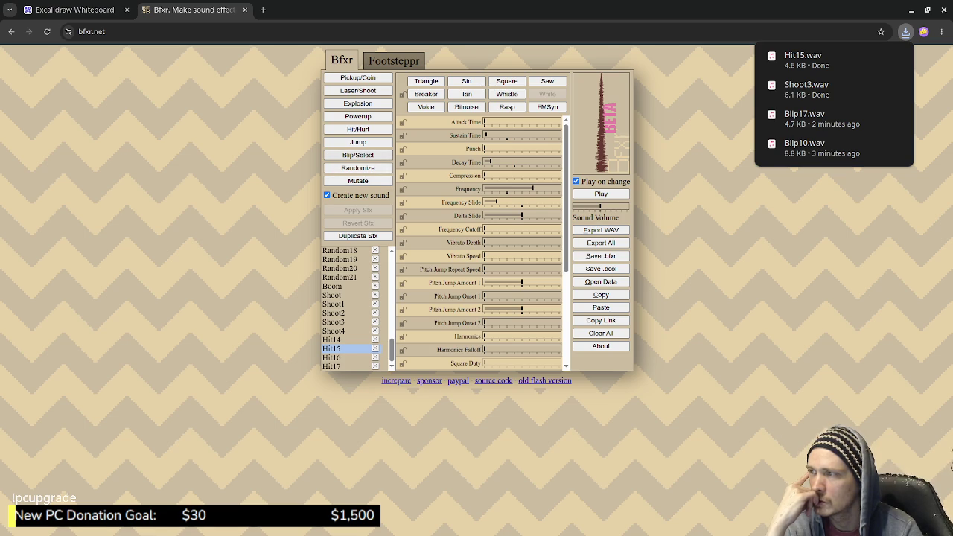
left_click(357, 141)
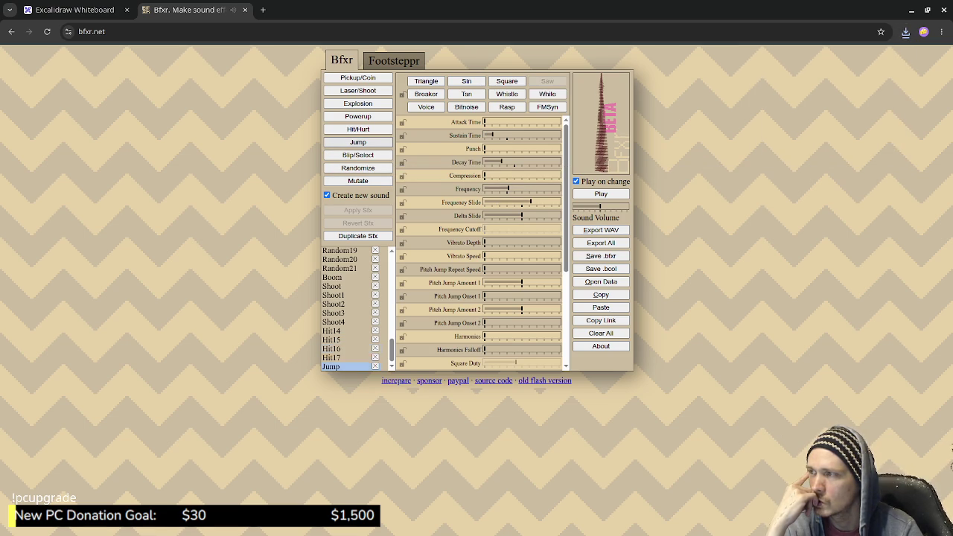
Generate four more jump sounds, up to Jump4.
left_click(357, 141)
left_click(357, 141)
left_click(358, 142)
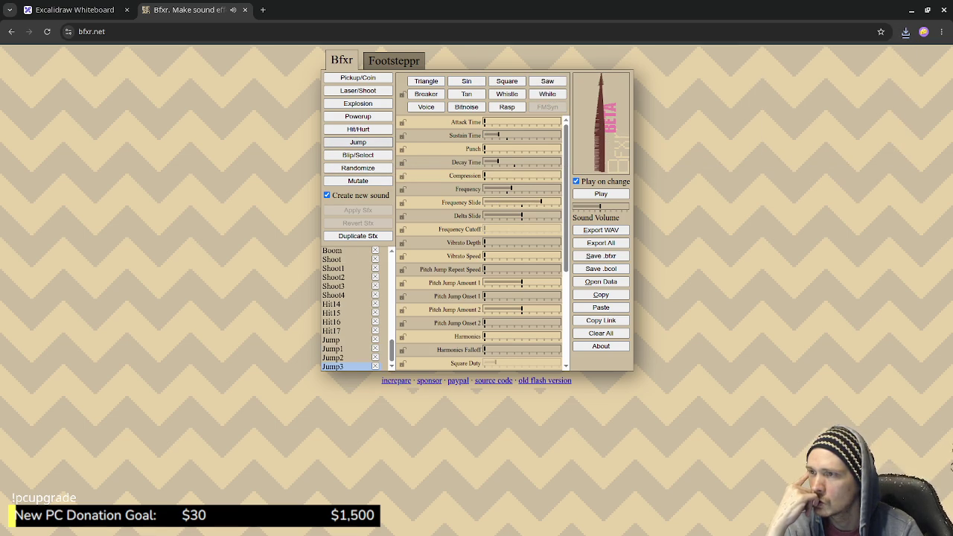
left_click(357, 141)
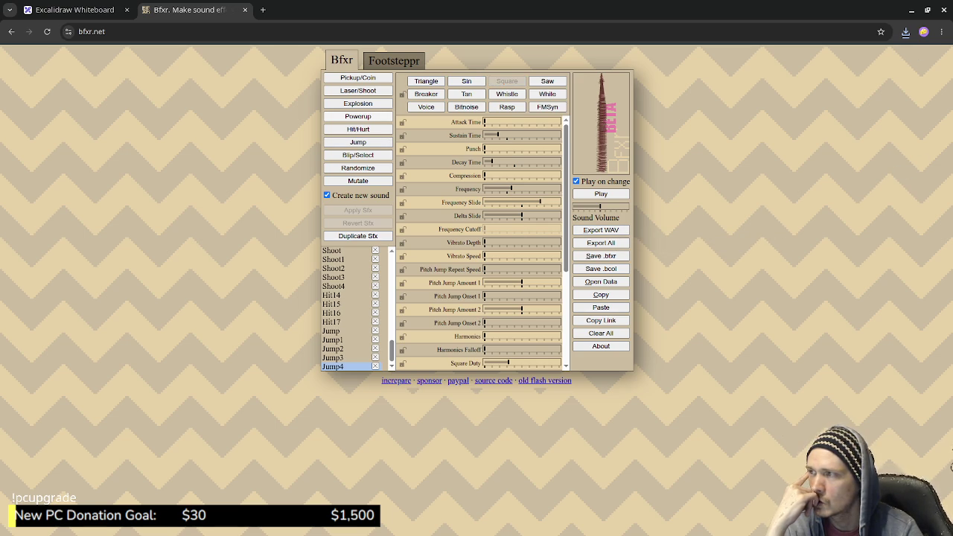
Generate eight power-up sounds, PowerUp through PowerUp7, then close the Bfxr page.
left_click(358, 116)
left_click(357, 116)
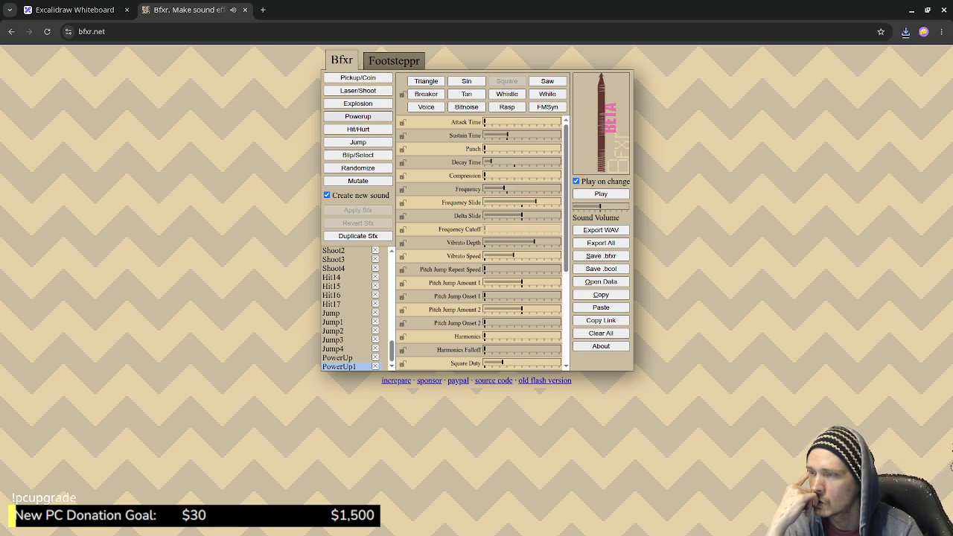
left_click(357, 116)
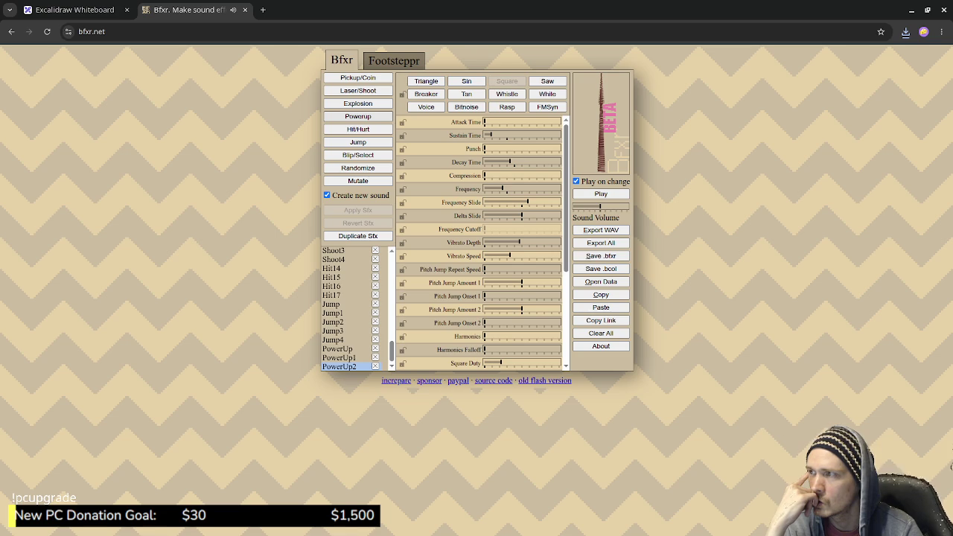
left_click(358, 116)
left_click(357, 116)
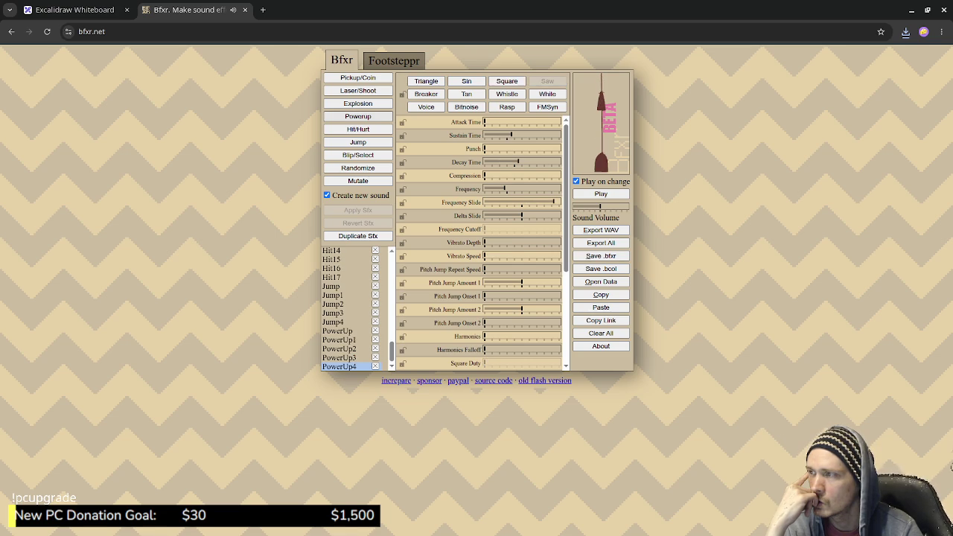
left_click(357, 116)
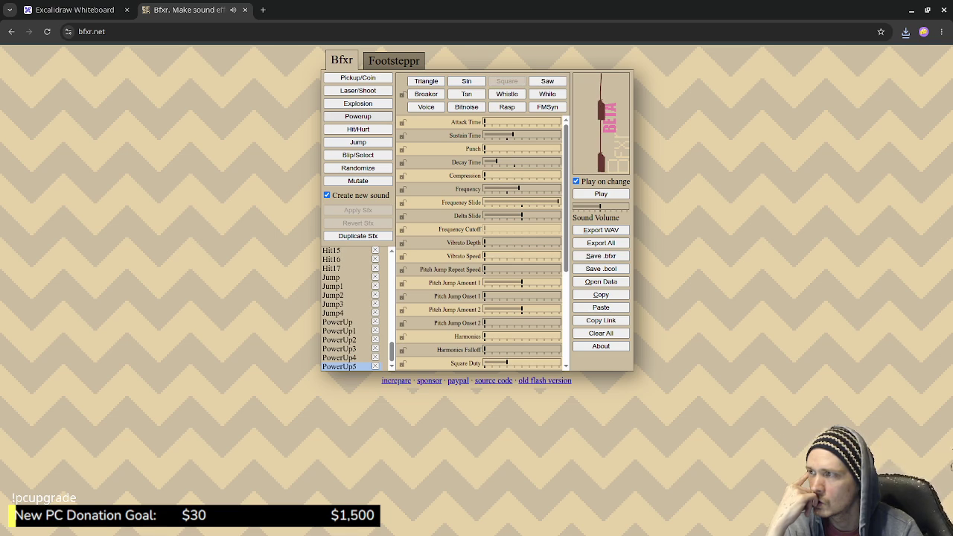
left_click(357, 116)
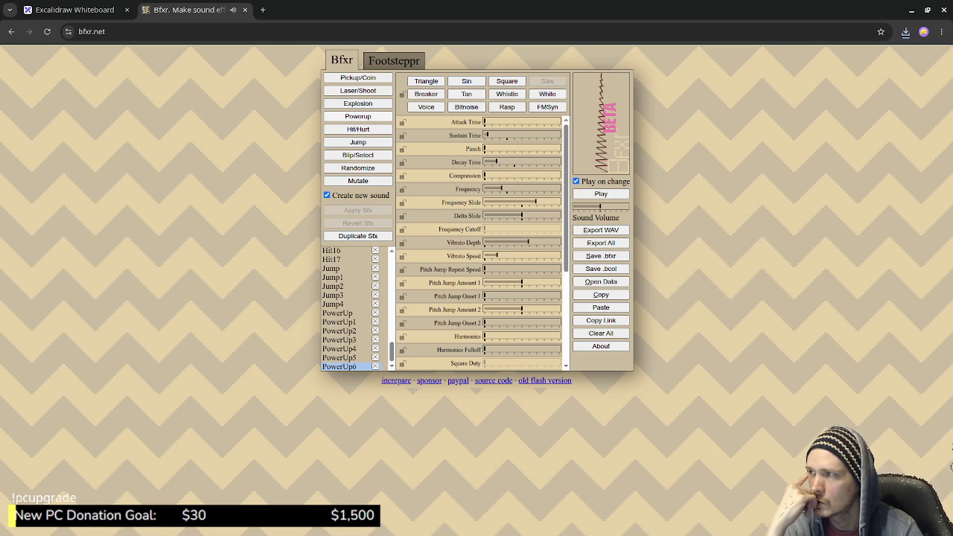
left_click(357, 116)
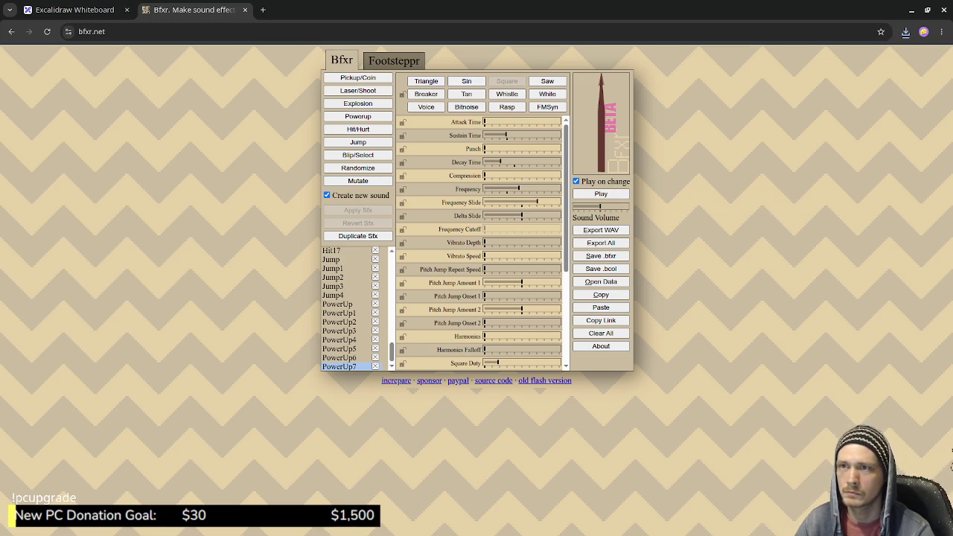
key("ctrl+w")
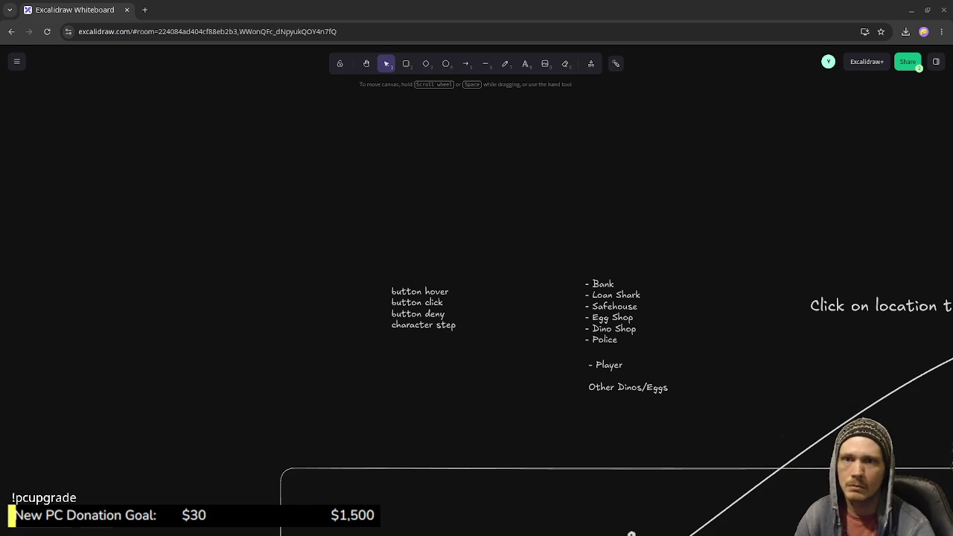
Back in the minijam mockup, expand the timeline and make Layer 4 visible and active.
key("alt+Tab")
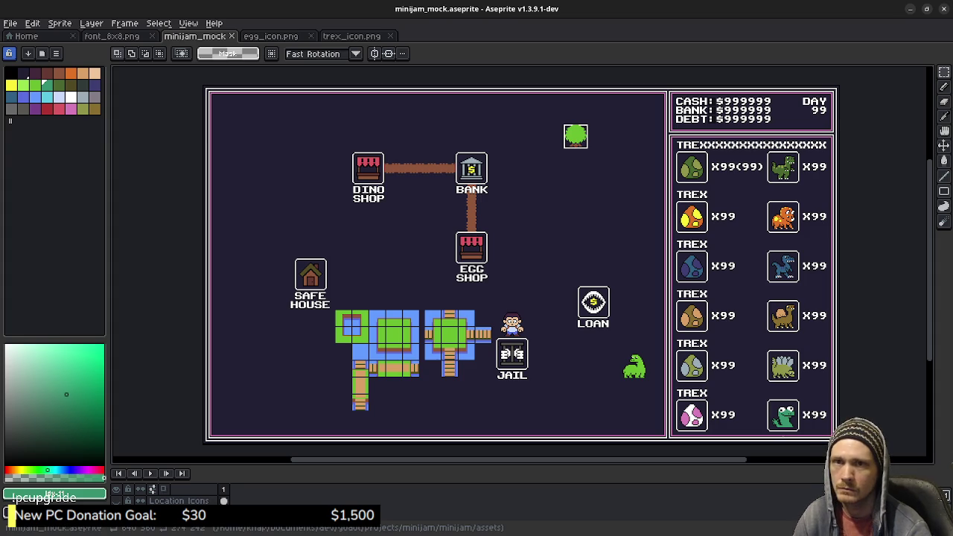
key("alt+Tab")
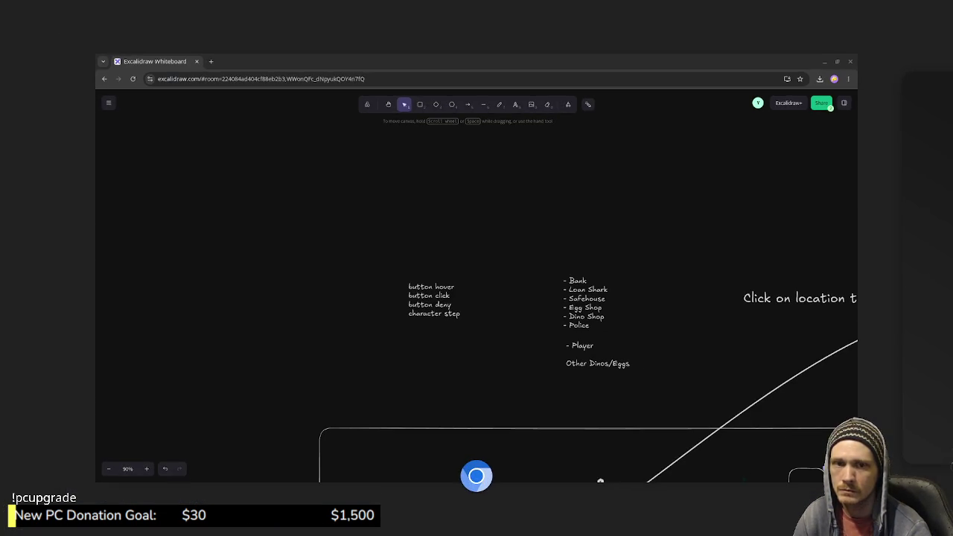
key("alt+Tab")
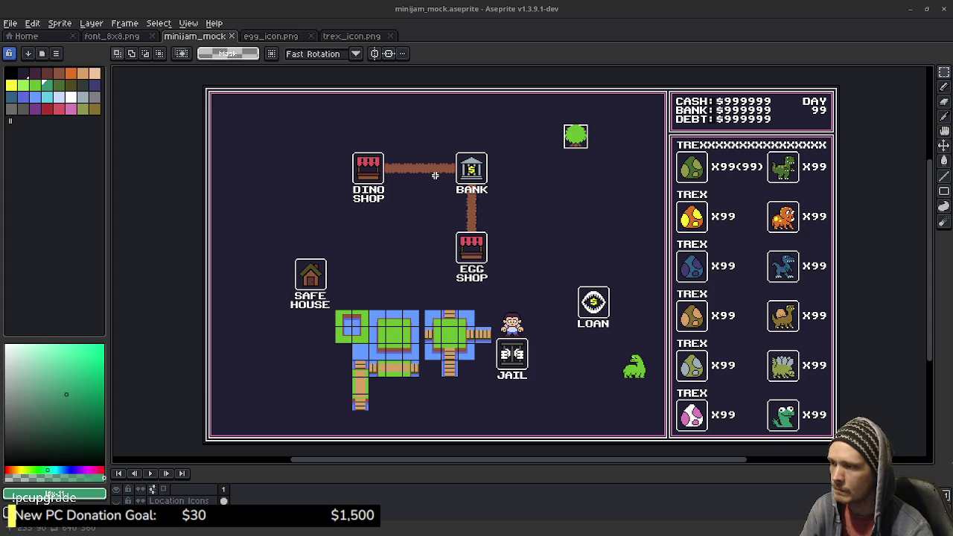
scroll(586, 153, "up", 3)
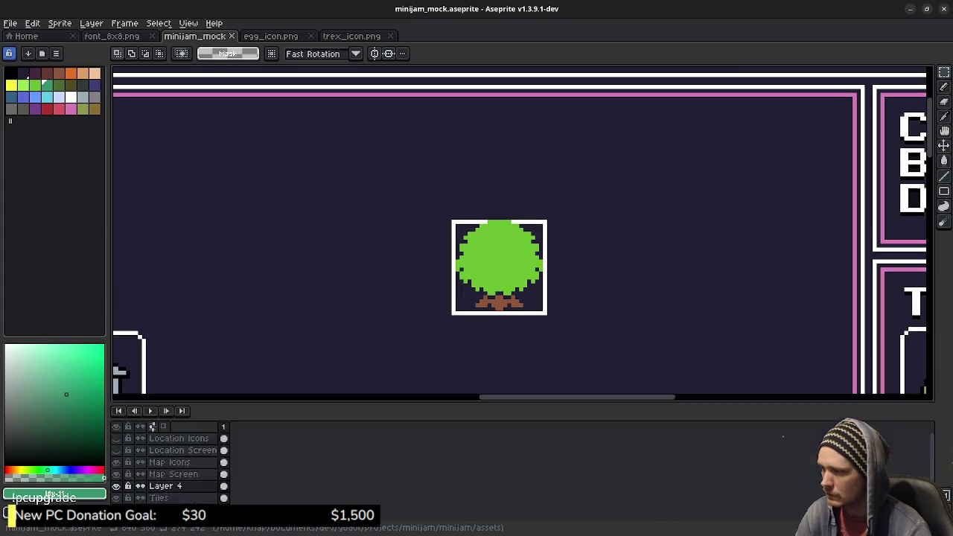
left_click_drag(521, 460, 521, 368)
left_click(172, 466)
left_click(165, 455)
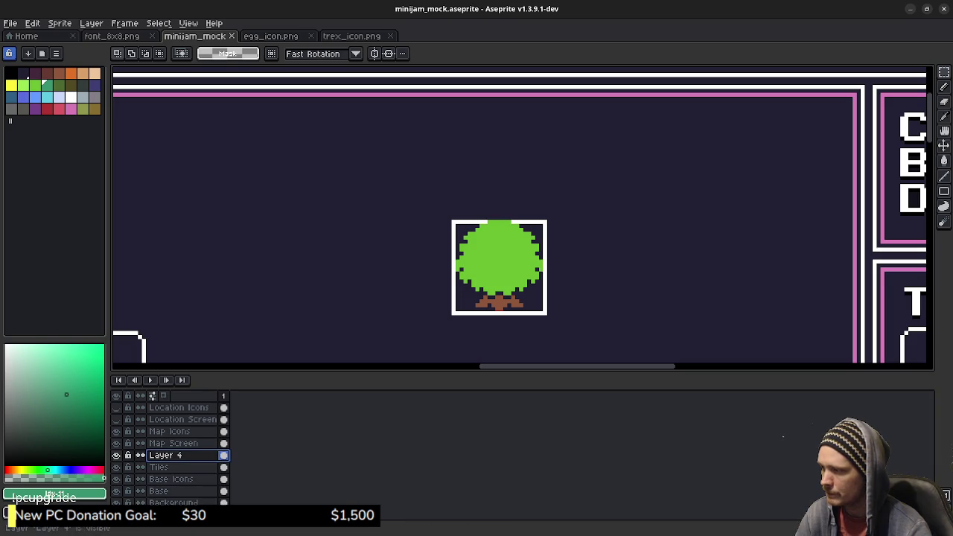
left_click(158, 466)
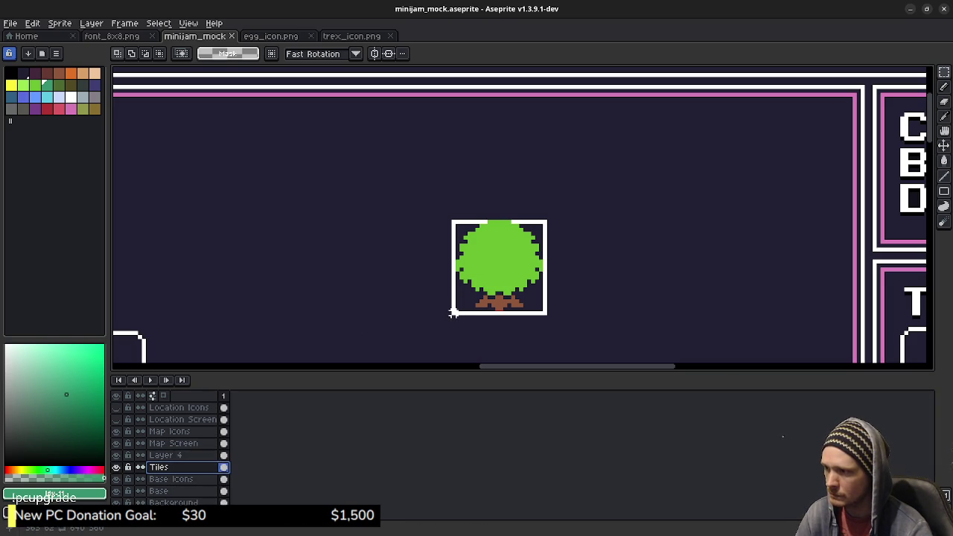
Select the whole tree tile, shift it right from x 363 to 366, then show the Home page.
left_click_drag(455, 314, 519, 252)
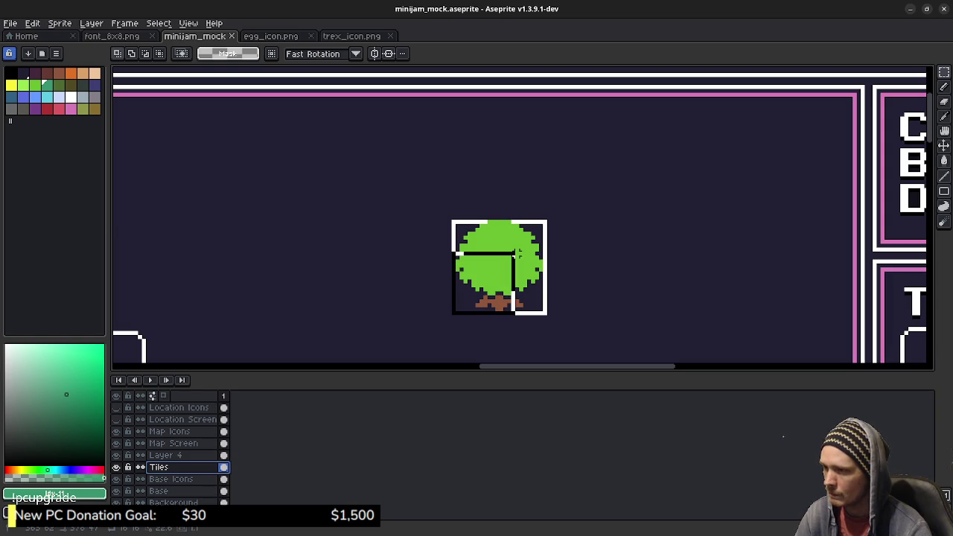
key("ctrl+z")
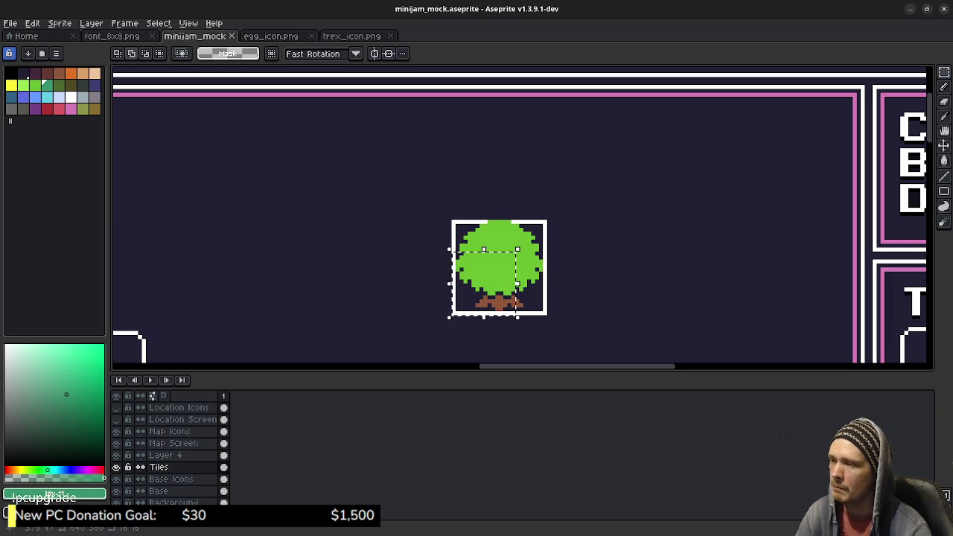
key("ctrl+z")
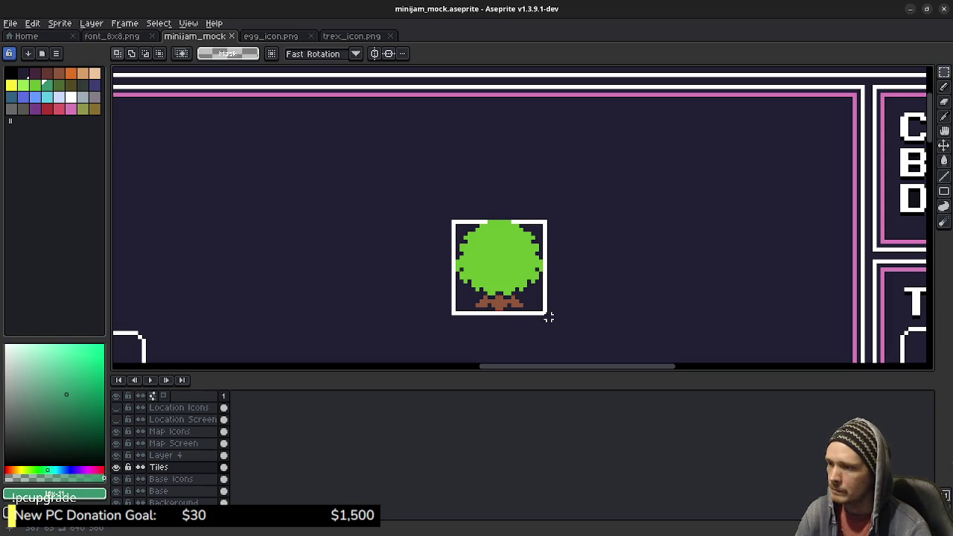
left_click_drag(547, 314, 499, 268)
left_click_drag(500, 206, 501, 221)
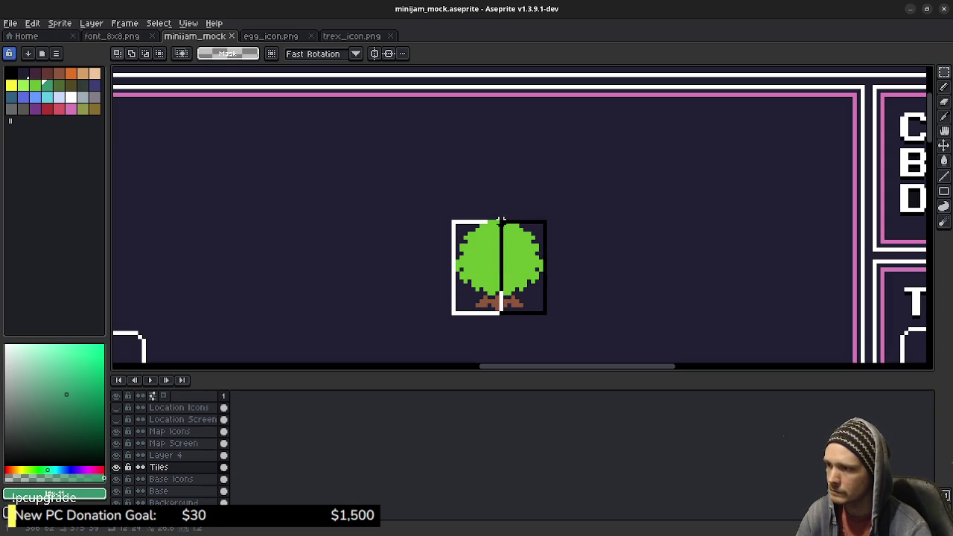
left_click_drag(452, 222, 547, 314)
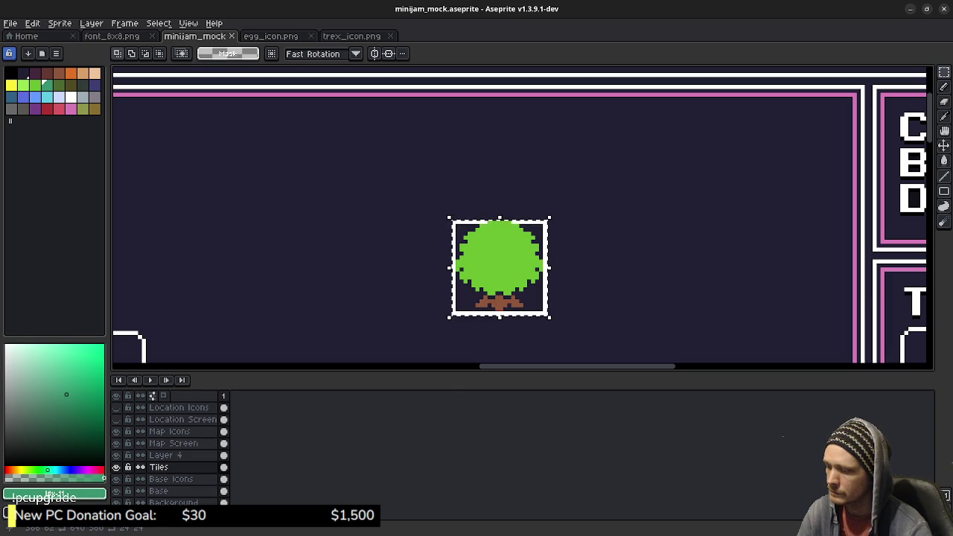
mouse_move(499, 268)
left_mouse_down()
mouse_move(598, 264)
mouse_move(510, 267)
left_mouse_up()
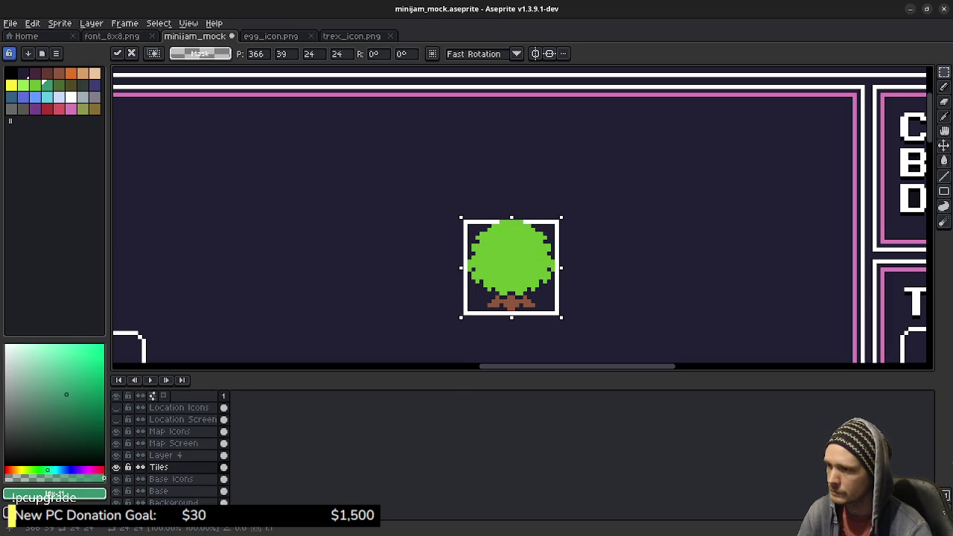
left_click(604, 265)
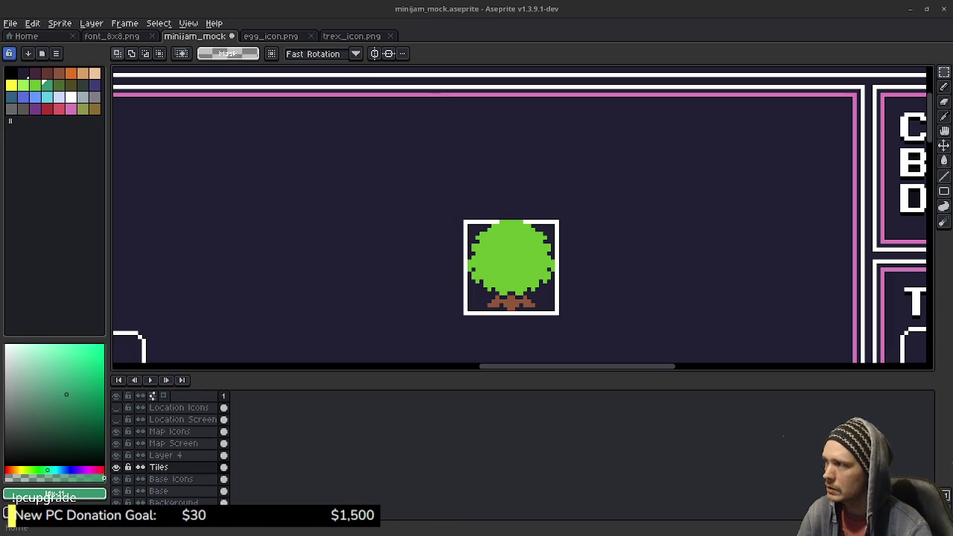
left_click(27, 35)
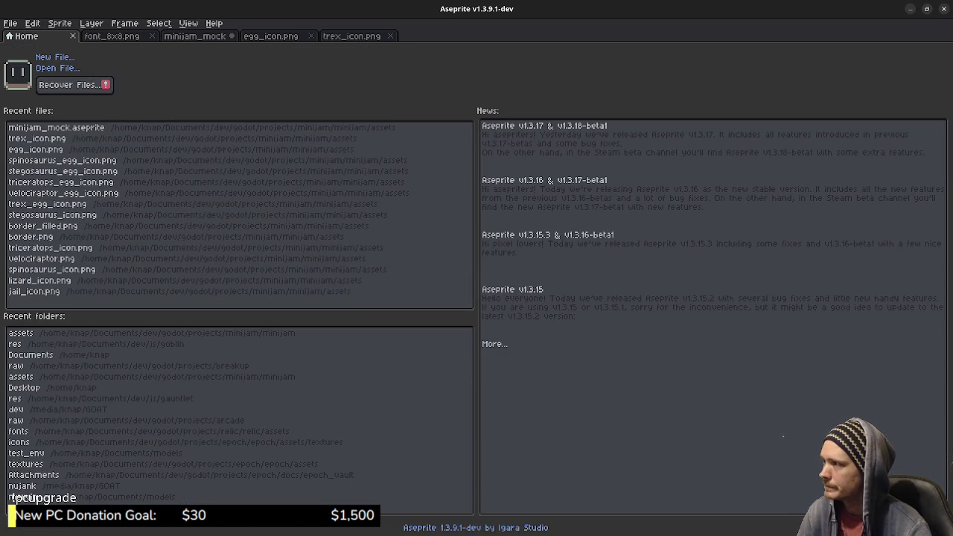
Open mock.aseprite from the projects/breakup/raw folder.
left_click(10, 23)
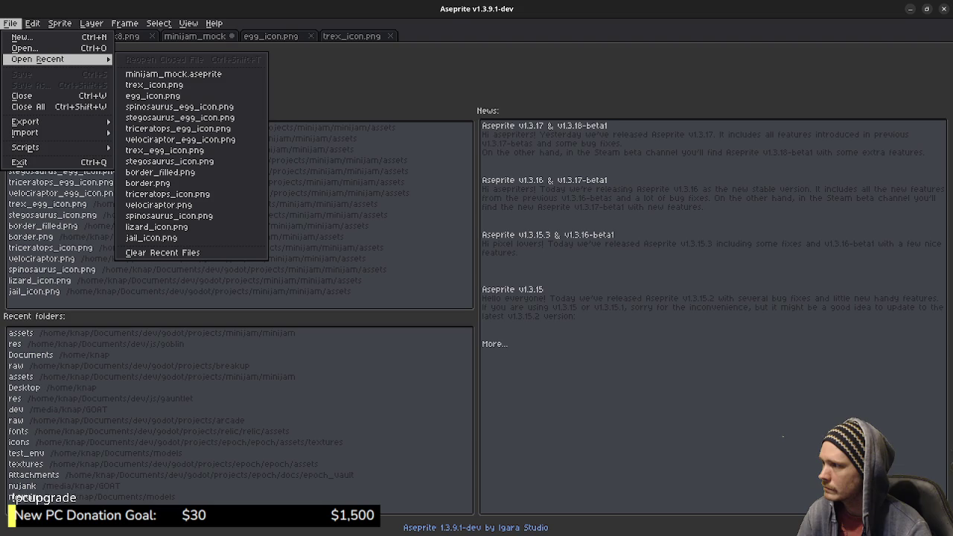
left_click(25, 47)
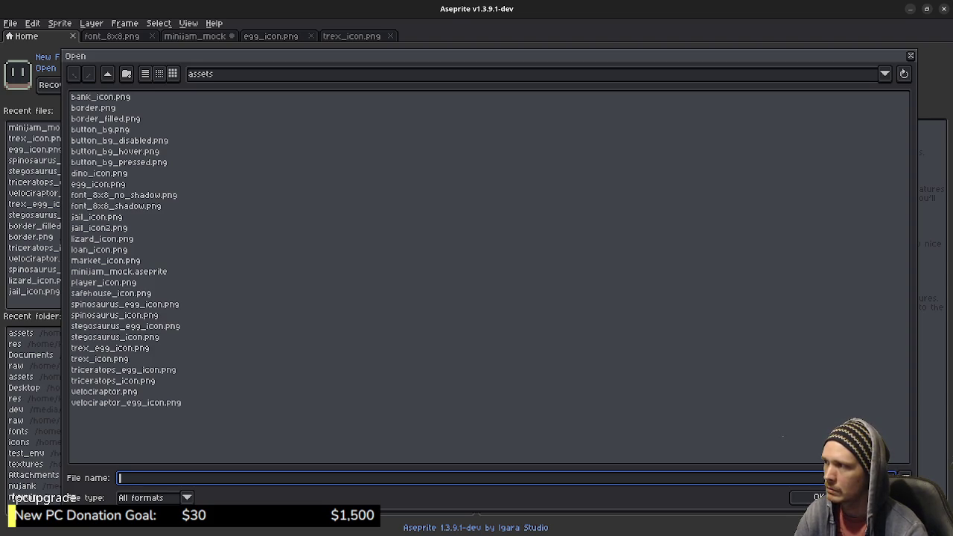
left_click(107, 73)
left_click(107, 74)
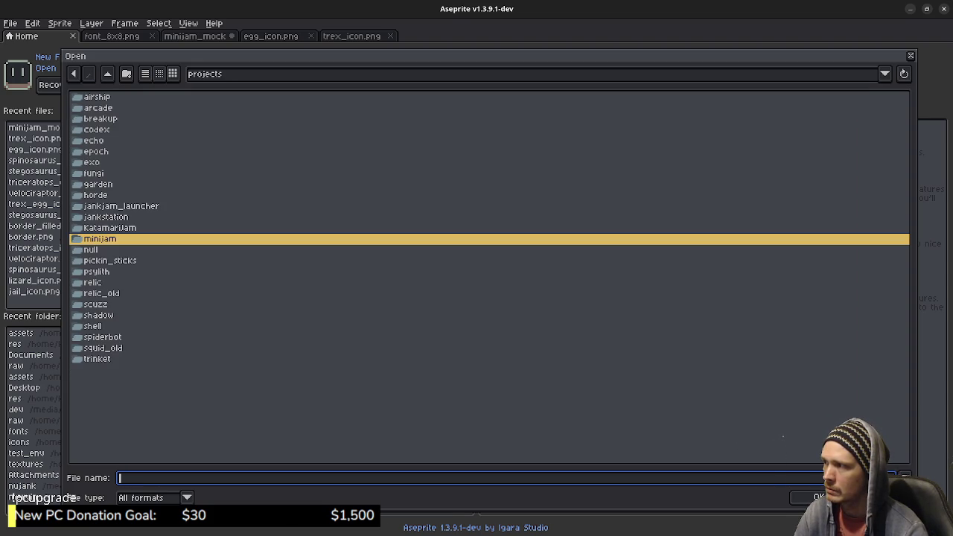
type("b")
key("Return")
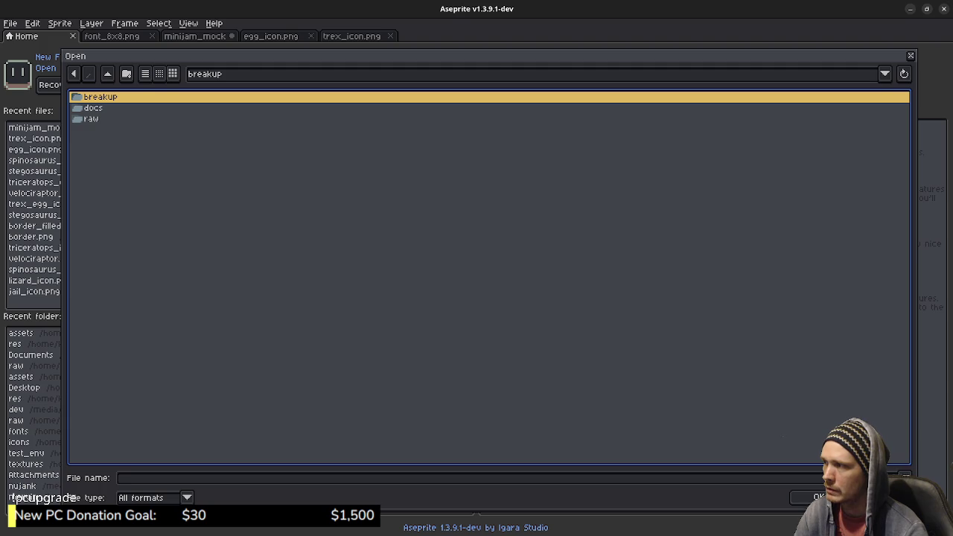
type("r")
key("Return")
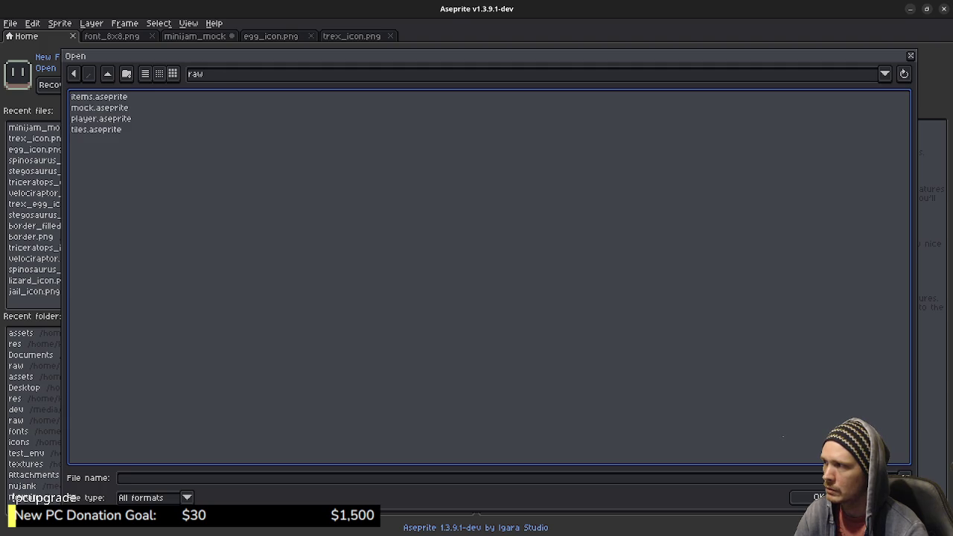
type("mock.aseprite")
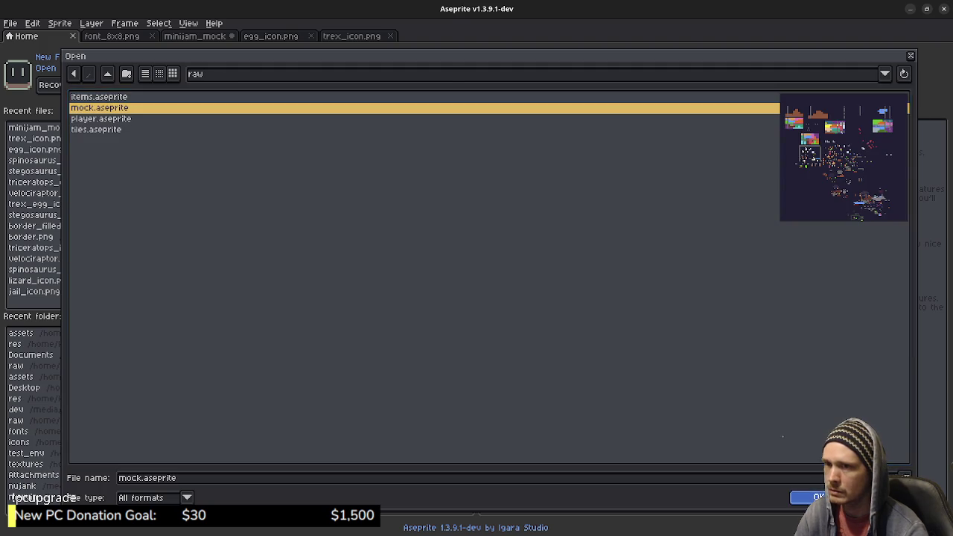
key("Return")
Zoom in and pan to the big tree and small bush.
scroll(402, 268, "up", 1)
scroll(402, 268, "up", 1)
scroll(401, 268, "up", 3)
left_click_drag(402, 268, 564, 191)
scroll(385, 306, "up", 1)
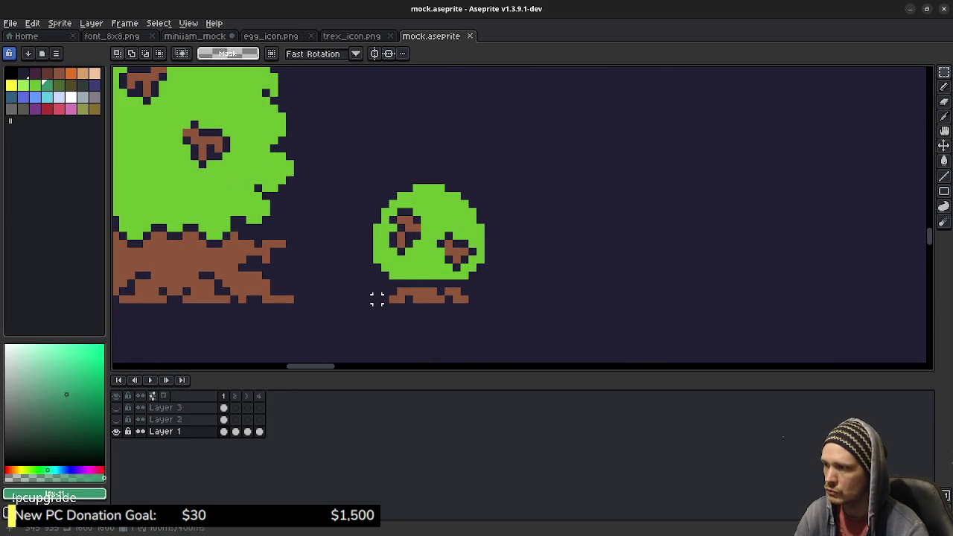
Marquee the small bush in mock.aseprite, then return to the minijam_mock tab.
mouse_move(369, 299)
left_mouse_down()
mouse_move(496, 187)
mouse_move(496, 176)
left_mouse_up()
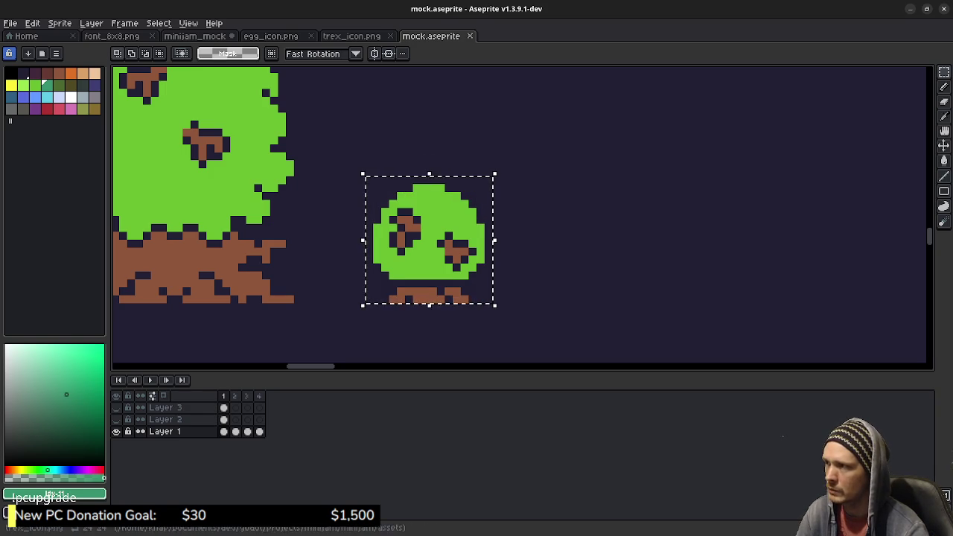
key("ctrl+tab")
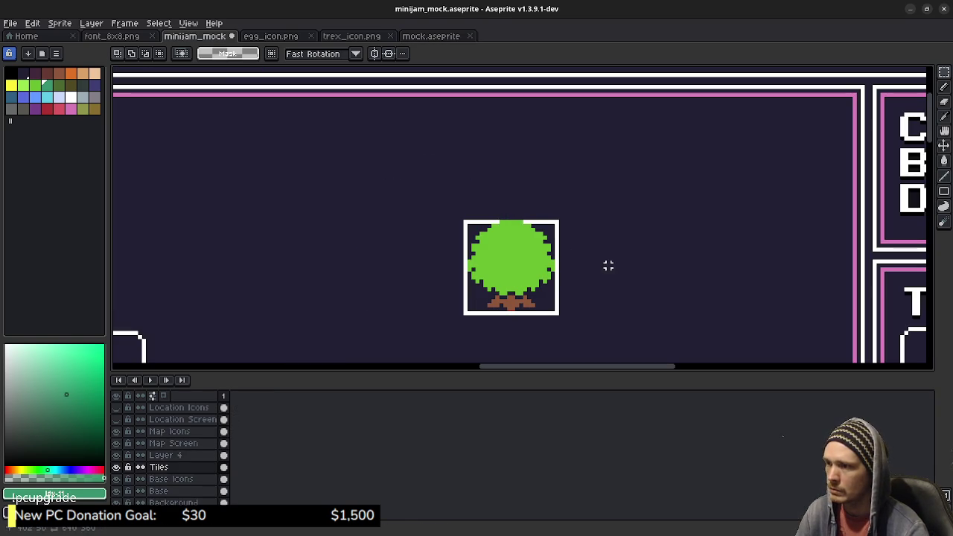
Paste the bush right of the tree tile, nudge it up one pixel, and commit it.
key("ctrl+v")
left_click_drag(408, 208, 595, 255)
scroll(587, 256, "up", 5)
key("Up")
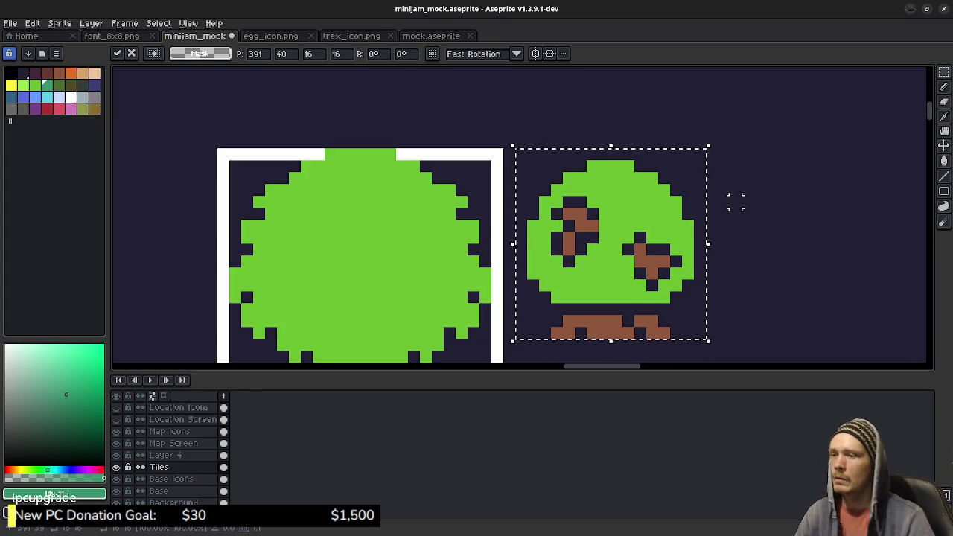
left_click(722, 213)
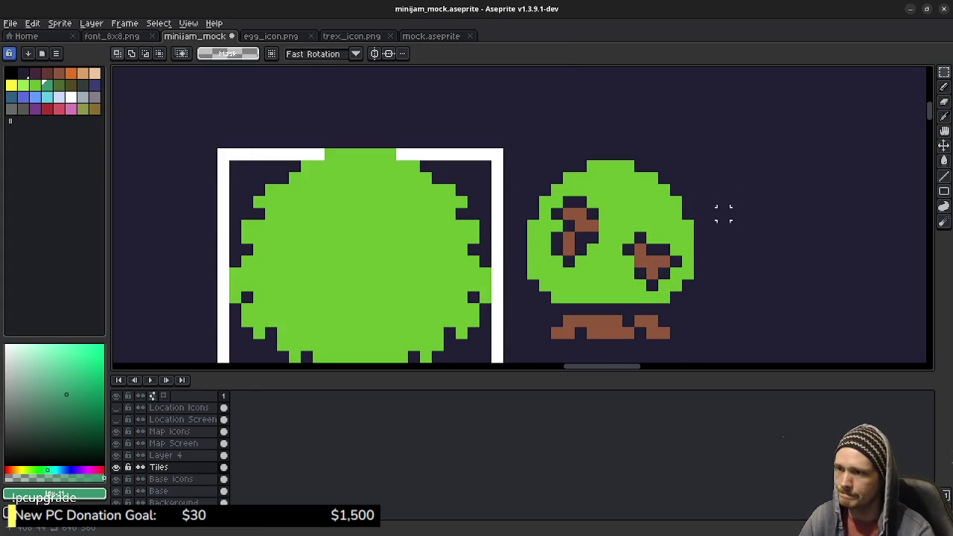
left_click_drag(616, 271, 541, 194)
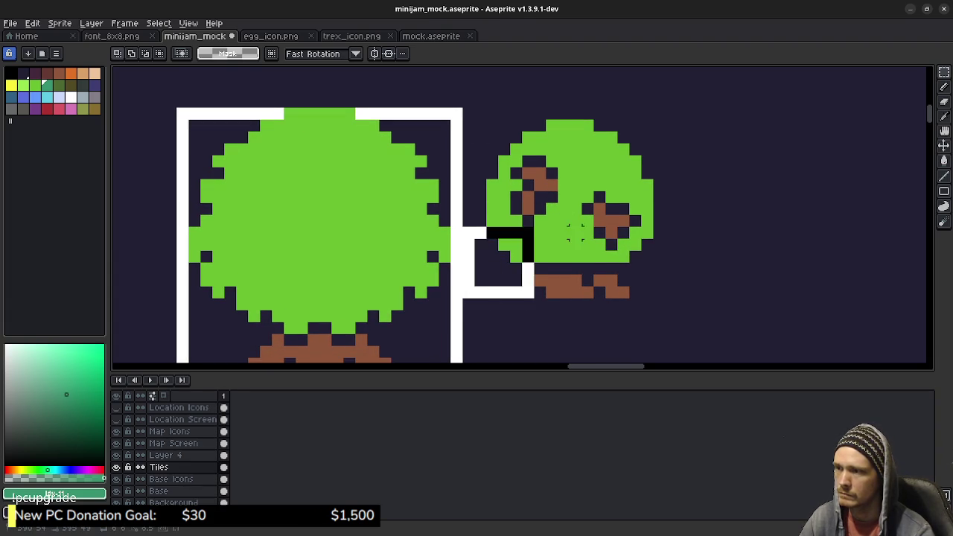
Select the square around the bush and pencil its white border's left and top edges.
mouse_move(469, 292)
left_mouse_down()
mouse_move(778, 113)
mouse_move(801, 136)
left_mouse_up()
left_click(473, 292)
left_click_drag(480, 292, 765, 113)
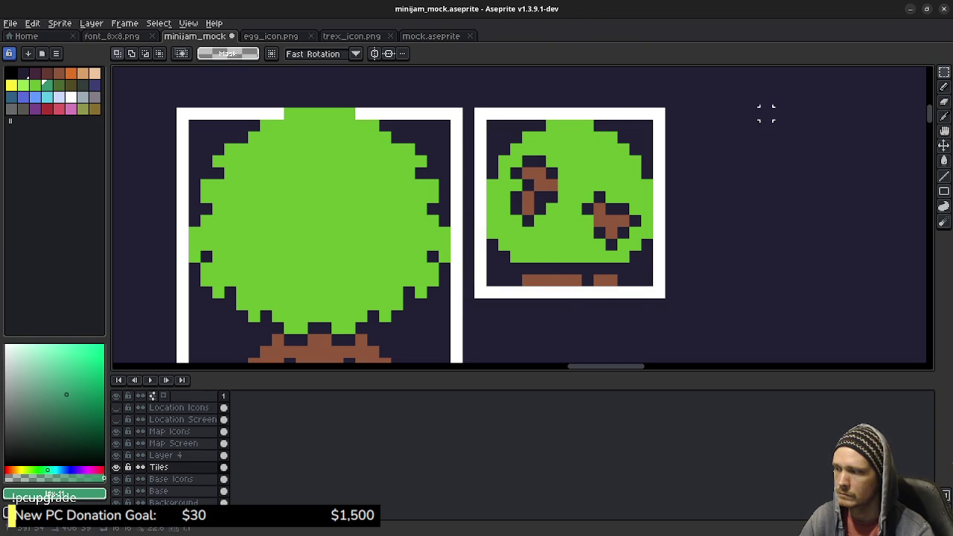
left_click_drag(765, 113, 765, 120)
key("b")
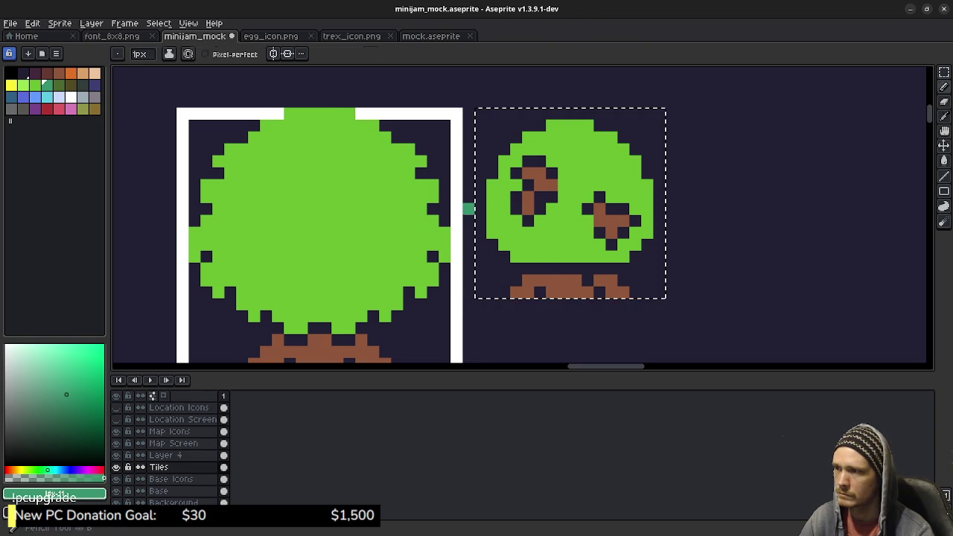
key("x")
left_click(504, 291)
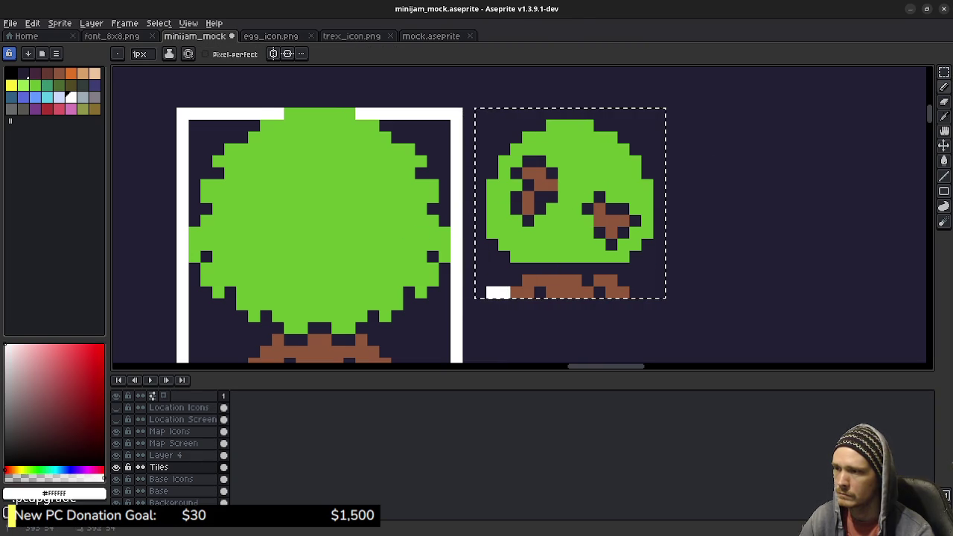
left_click_drag(480, 292, 480, 147)
mouse_move(480, 114)
left_mouse_down()
mouse_move(648, 114)
mouse_move(647, 292)
left_mouse_up()
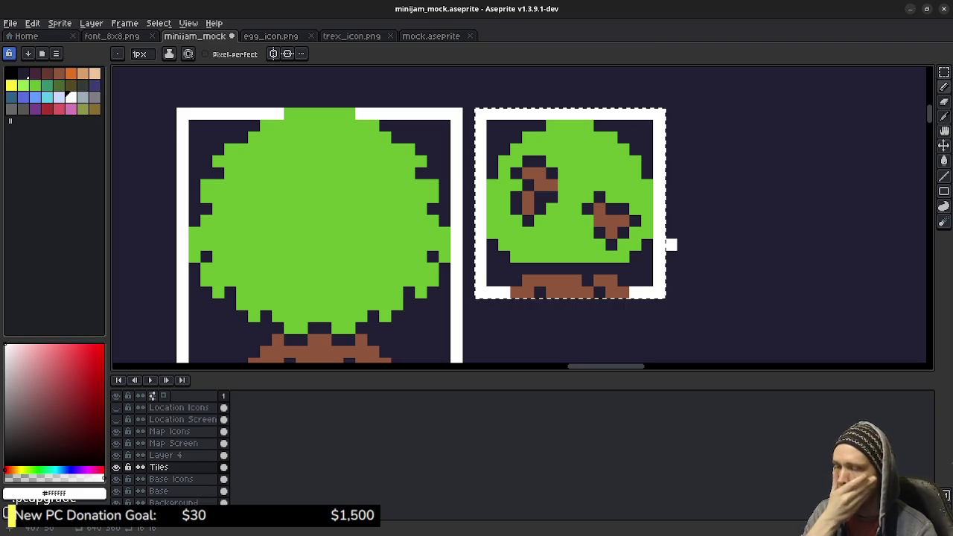
Copy the bordered bush tile and paste a duplicate further right, at x 407.
key("m")
mouse_move(705, 291)
left_mouse_down()
mouse_move(632, 252)
mouse_move(638, 245)
left_mouse_up()
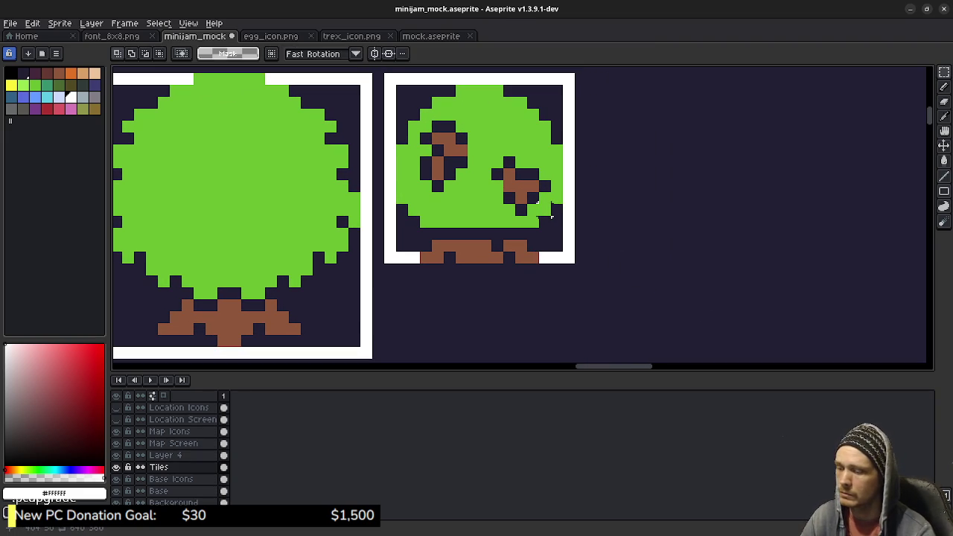
left_click_drag(390, 259, 574, 73)
key("ctrl+c")
key("ctrl+v")
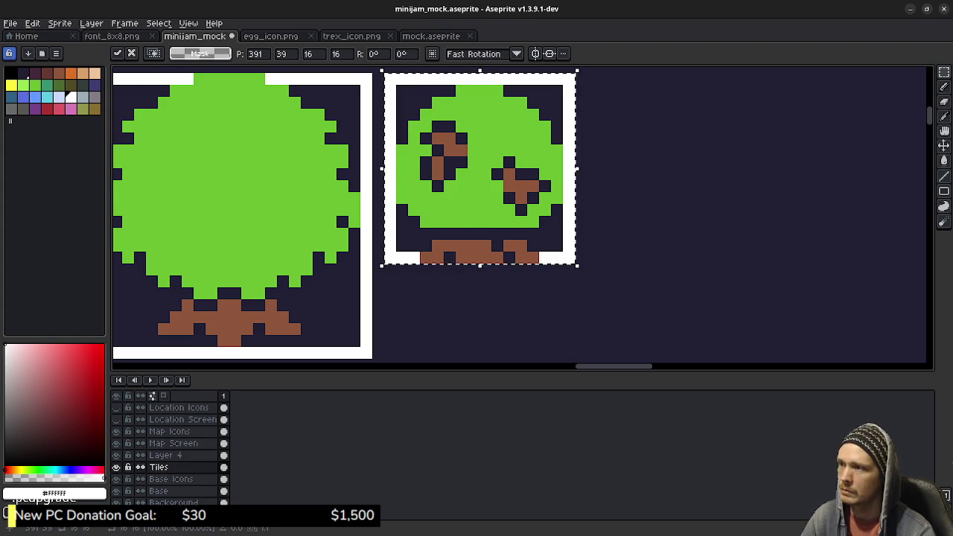
left_click_drag(479, 168, 705, 168)
key("Left")
key("Left")
key("Left")
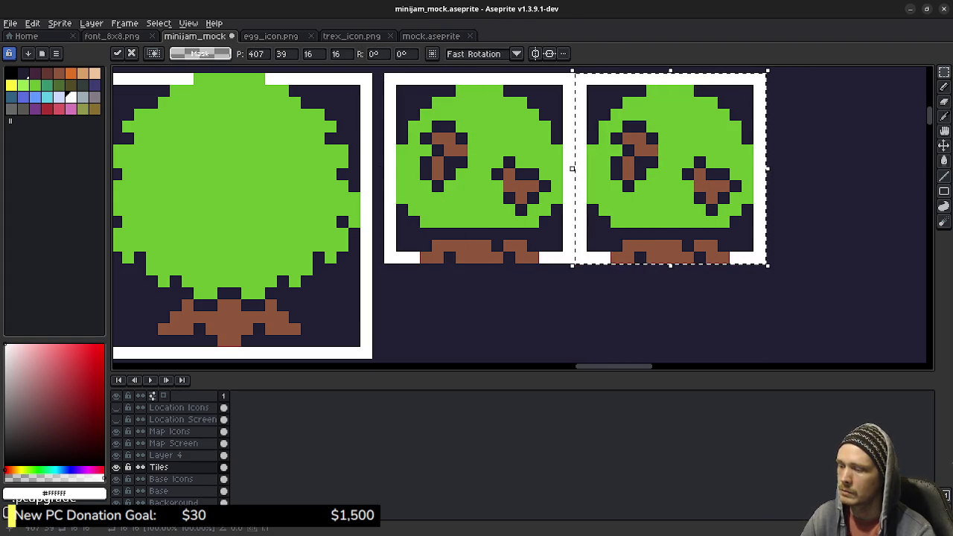
Commit the bush copy, then paste and nudge a trial third copy before cancelling it.
key("Return")
key("ctrl+v")
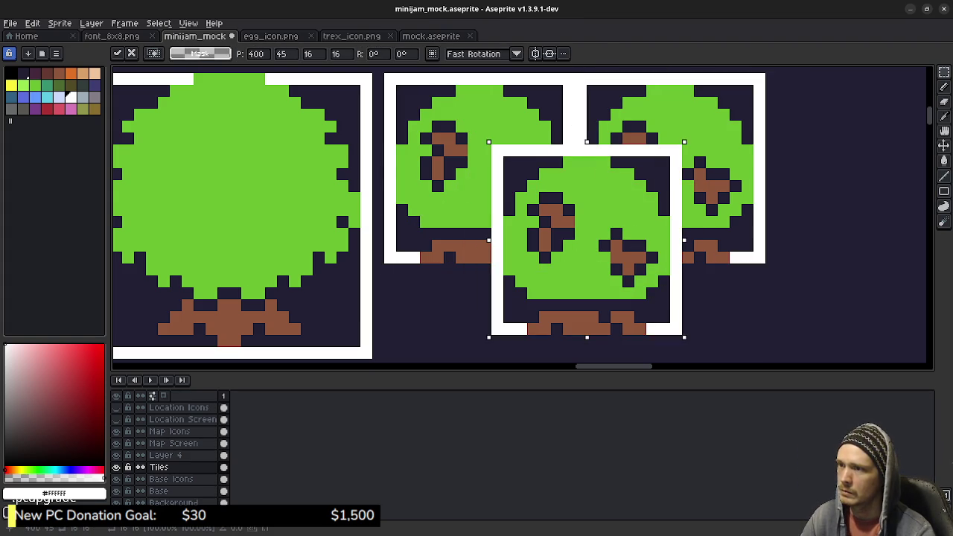
key("Left")
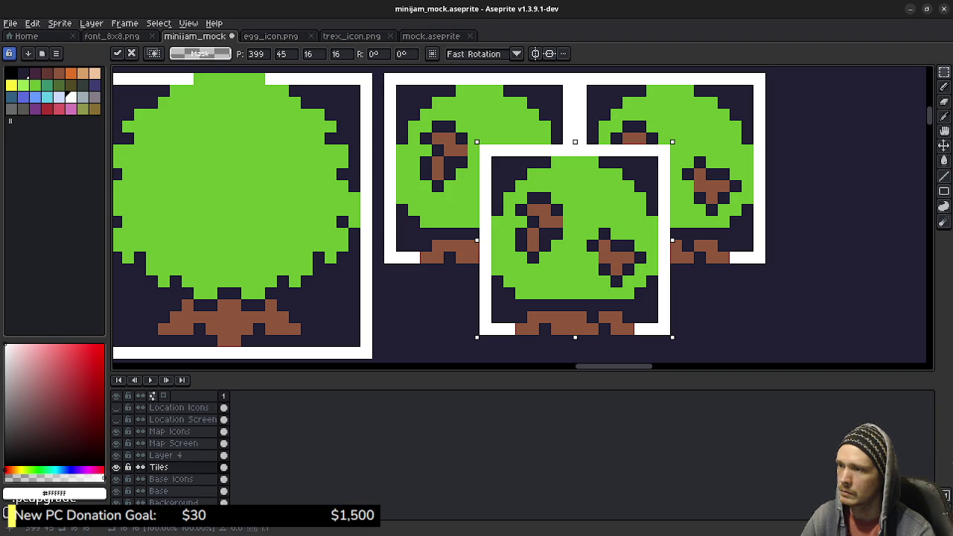
key("Down")
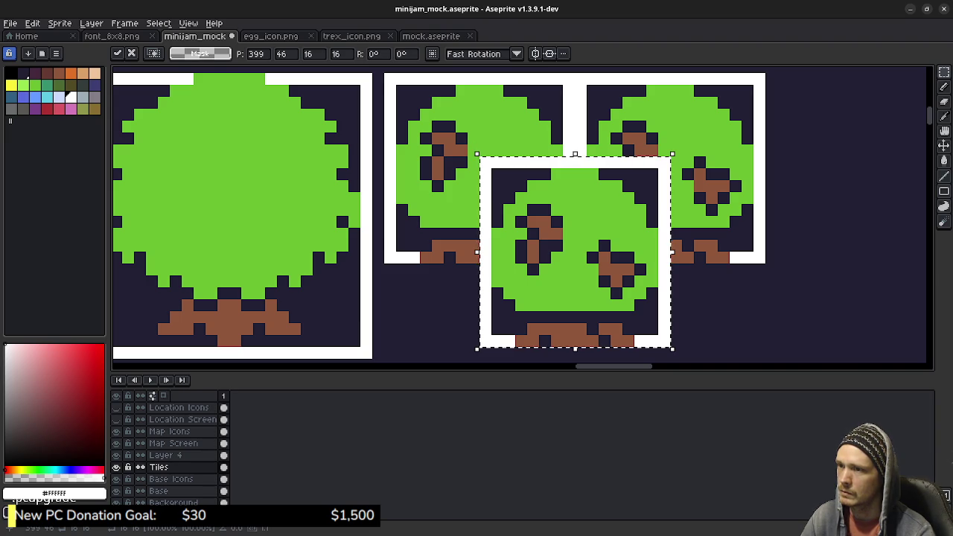
key("Escape")
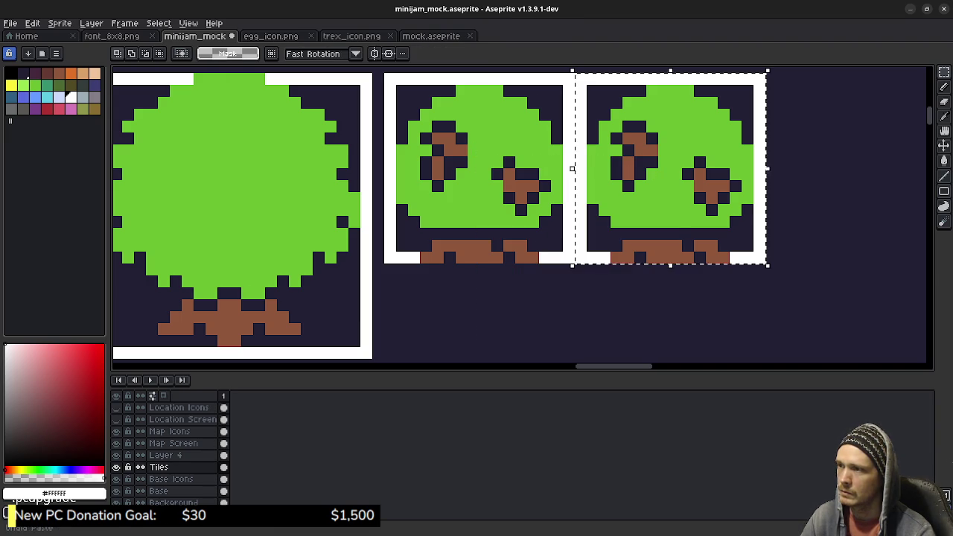
key("ctrl+d")
Clear the selection and hide the Background layer to show transparency.
left_click_drag(384, 74, 756, 265)
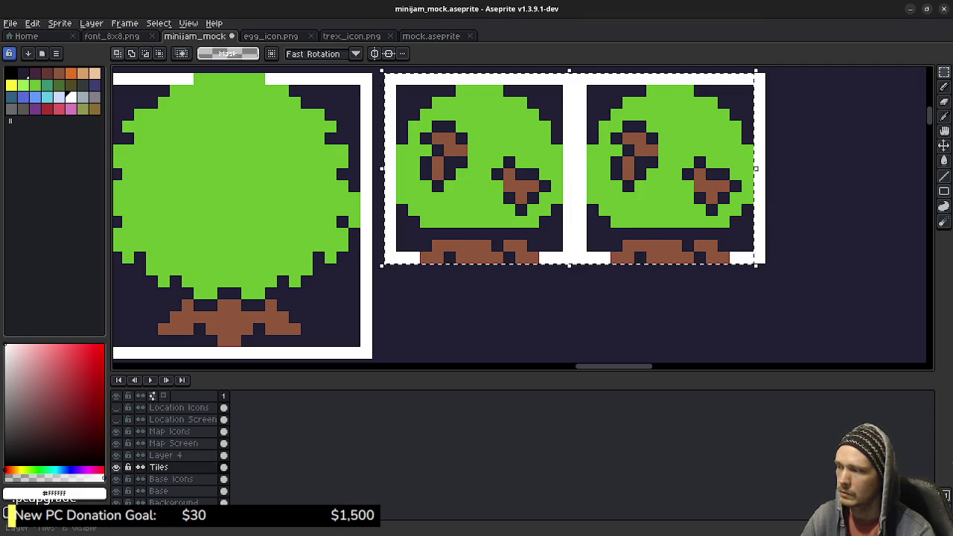
left_click(531, 273)
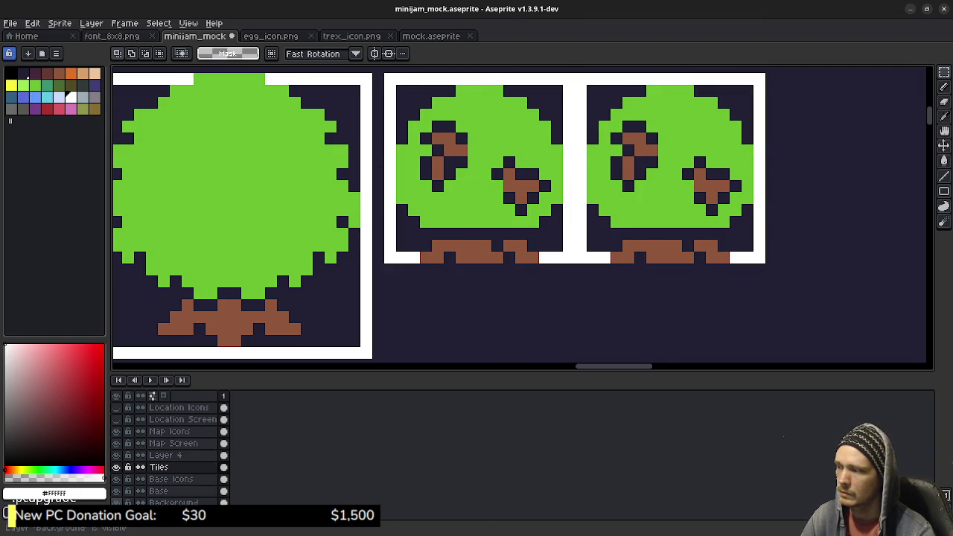
left_click(116, 503)
With the Magic Wand, delete the dark corners and bottom bands around both small trees.
left_click_drag(943, 72, 744, 104)
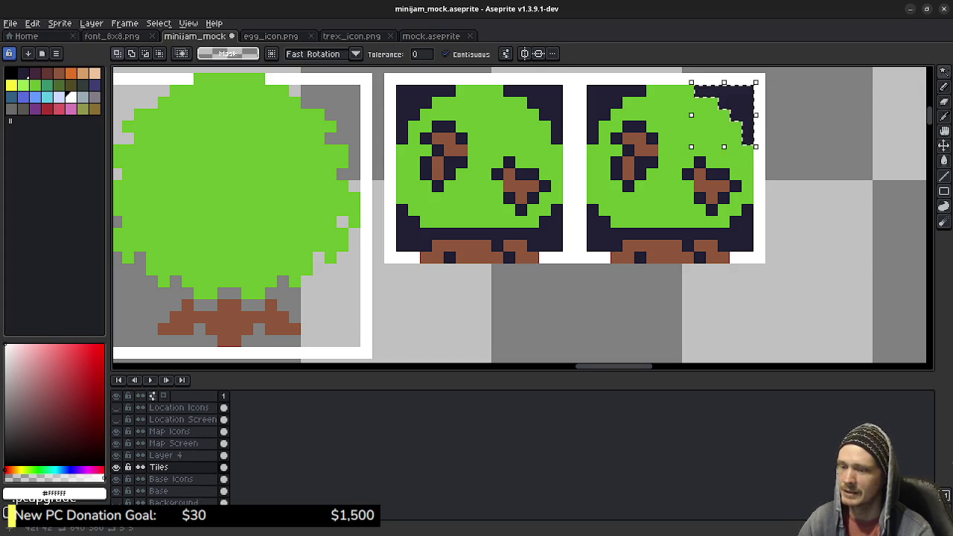
left_click(741, 224)
key("Delete")
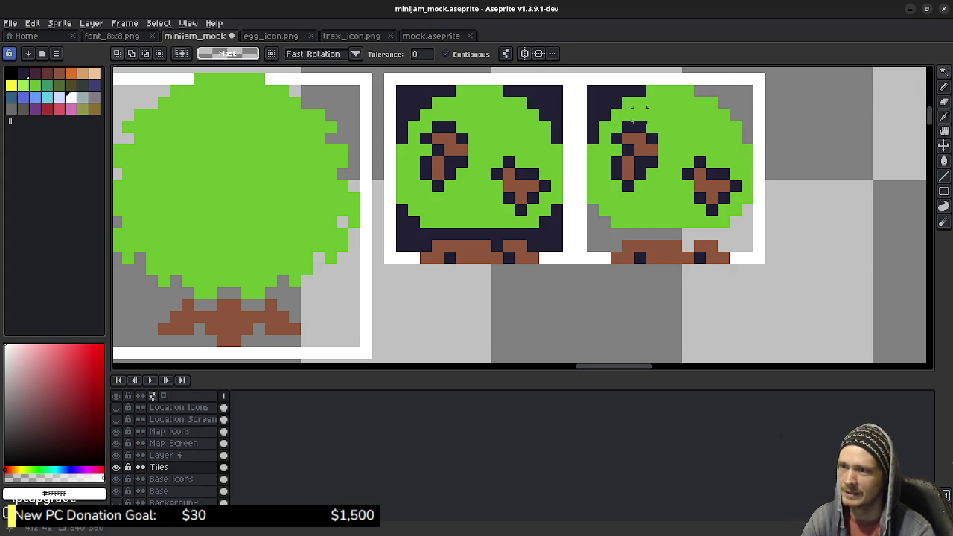
left_click(596, 90)
key("Delete")
left_click(554, 93)
key("Delete")
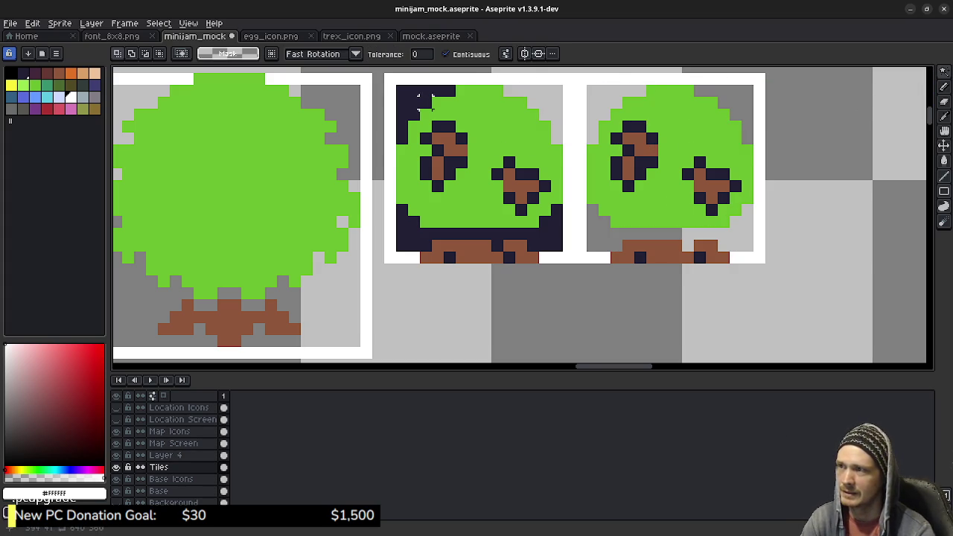
left_click(419, 93)
key("Delete")
left_click(407, 238)
key("Delete")
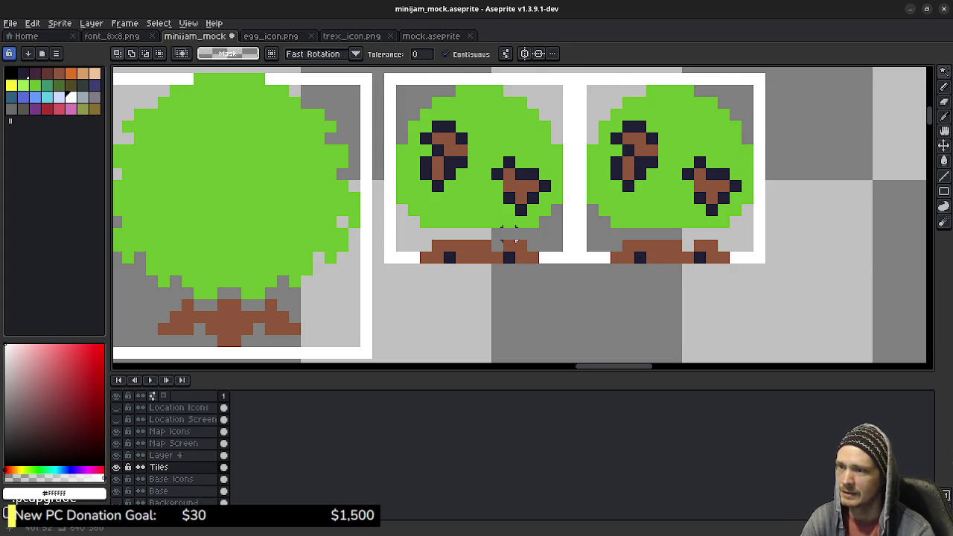
Erase dark pixels in the right tree's eye, then undo those accidental eye erasures.
left_click(646, 156)
key("Delete")
left_click(616, 168)
key("Delete")
left_click(616, 138)
key("Delete")
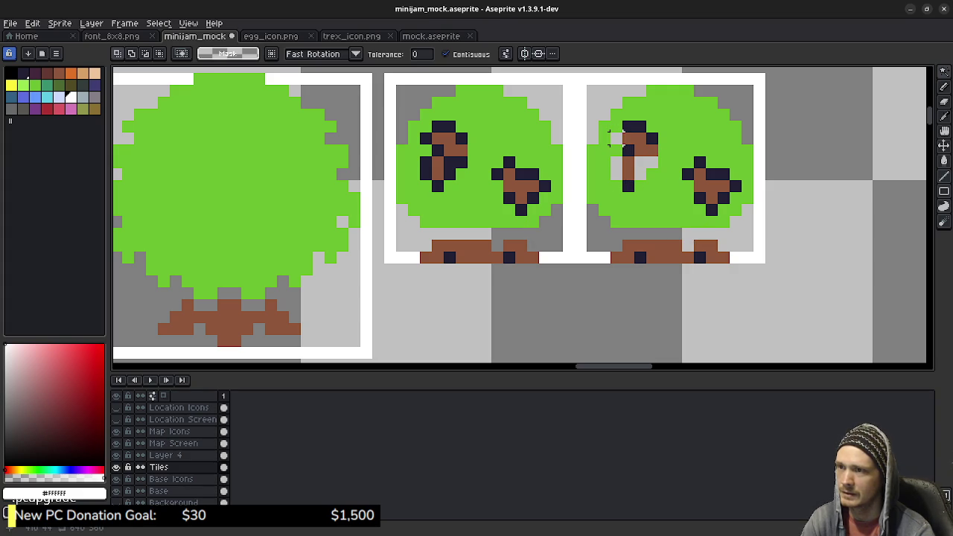
key("ctrl+z")
key("ctrl+z")
key("ctrl+z")
key("ctrl+z")
key("ctrl+z")
key("ctrl+z")
key("ctrl+z")
key("ctrl+z")
key("ctrl+z")
key("ctrl+z")
key("ctrl+z")
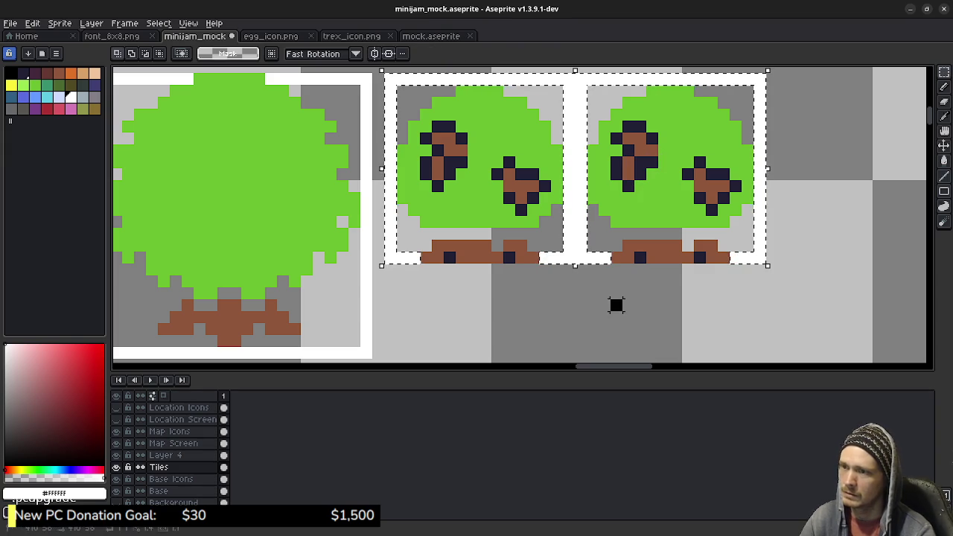
Trial-move the middle tree tile and cancel, then eyedrop the dark navy #222034 from the tree.
left_click_drag(390, 256, 573, 74)
left_click_drag(506, 171, 598, 240)
key("Down")
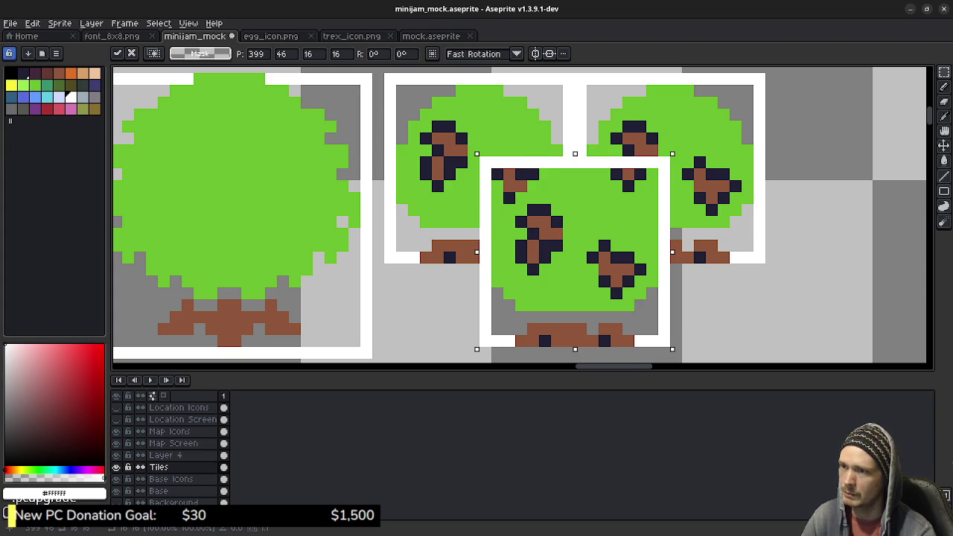
key("Down")
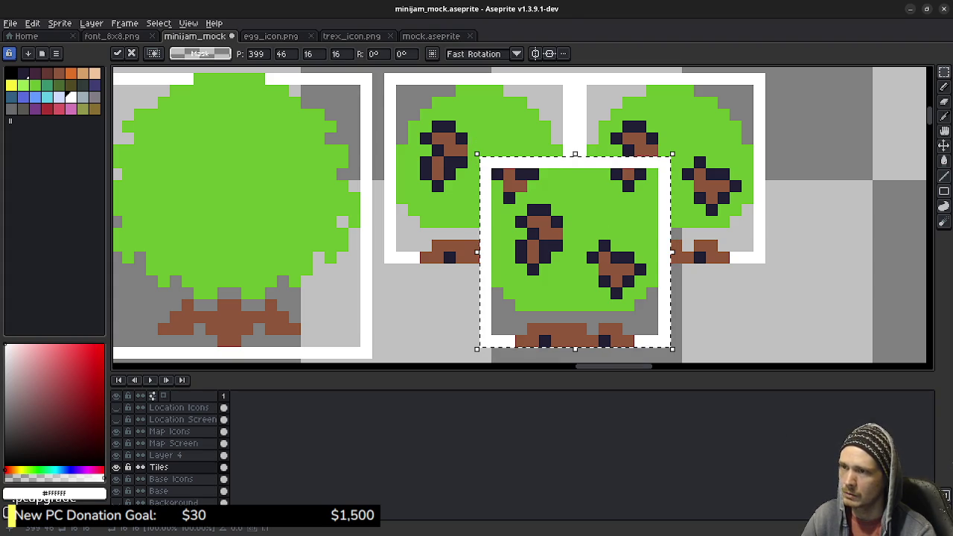
key("Escape")
key("ctrl+d")
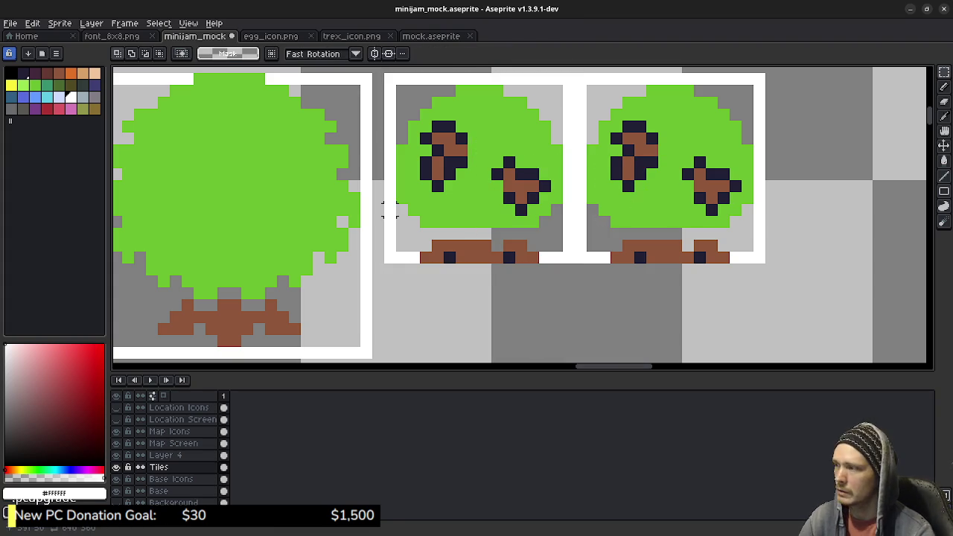
key("i")
left_click(426, 185)
Set black and paint-bucket the middle tree's two eyes and two trunk pixels black.
key("m")
key("b")
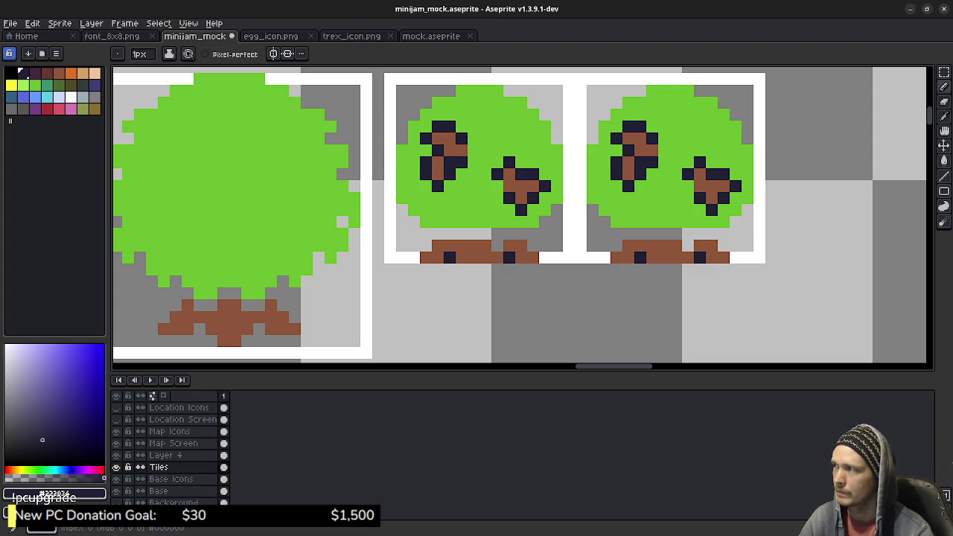
left_click(10, 73)
key("g")
left_click(450, 174)
left_click(425, 169)
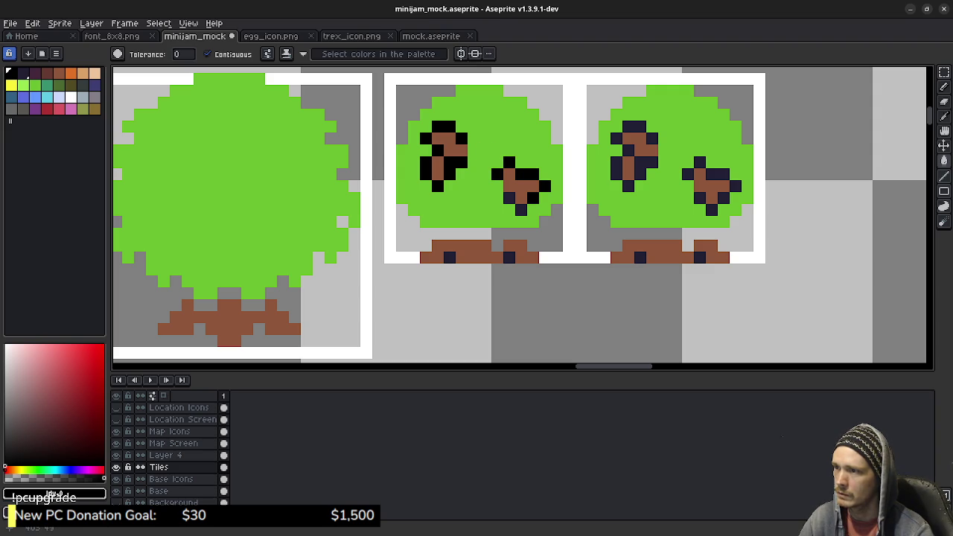
left_click(508, 256)
left_click(448, 257)
Pencil a black outline around the middle tree's canopy edges and trunk.
key("b")
mouse_move(390, 208)
left_mouse_down()
mouse_move(402, 114)
mouse_move(473, 79)
mouse_move(497, 79)
mouse_move(545, 115)
mouse_move(568, 150)
left_mouse_up()
mouse_move(568, 150)
left_mouse_down()
mouse_move(569, 198)
mouse_move(545, 221)
left_mouse_up()
mouse_move(530, 233)
left_mouse_down()
mouse_move(421, 234)
mouse_move(402, 209)
left_mouse_up()
left_click(426, 246)
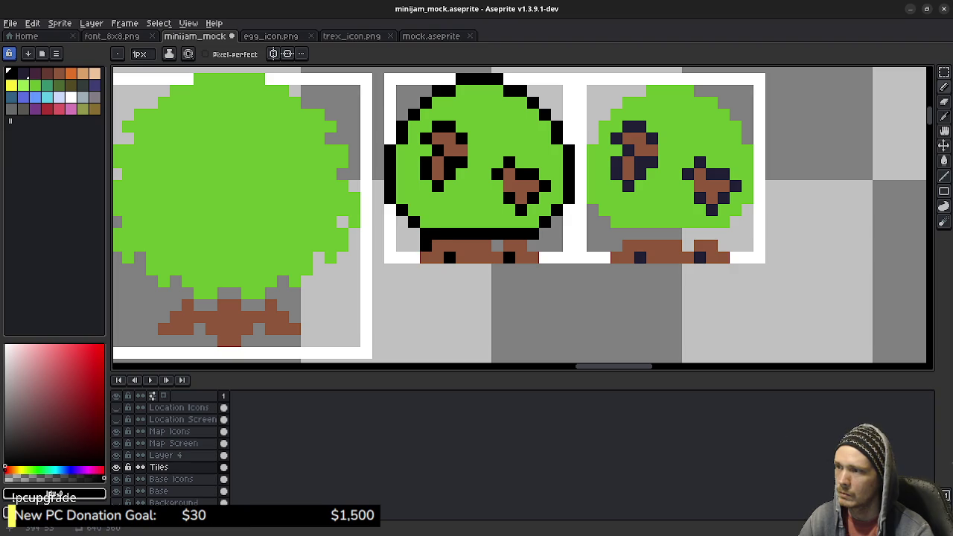
left_click(413, 258)
left_click(497, 246)
left_click(532, 245)
left_click(544, 257)
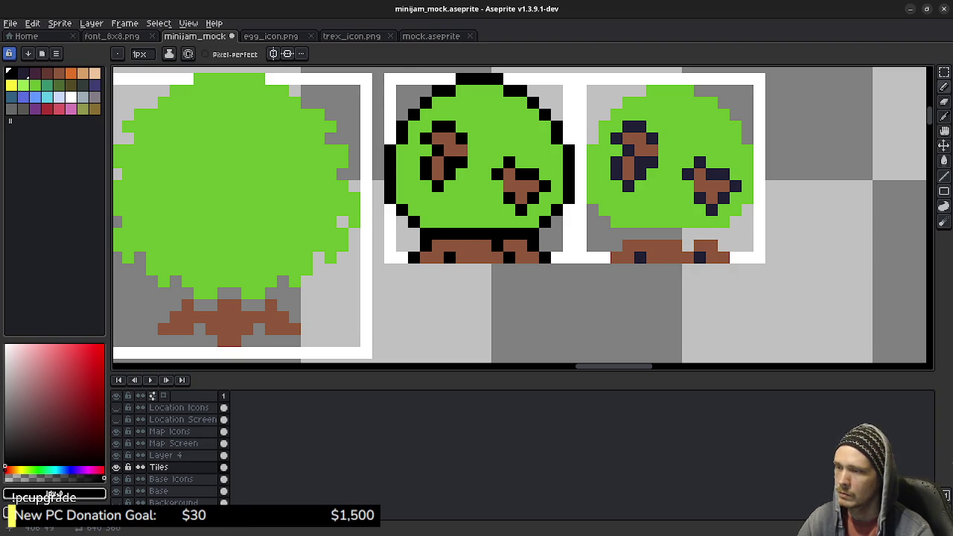
Select the outlined middle tree and paste a copy over the right tile.
key("m")
mouse_move(386, 75)
left_mouse_down()
mouse_move(467, 180)
mouse_move(670, 168)
left_mouse_up()
key("ctrl+v")
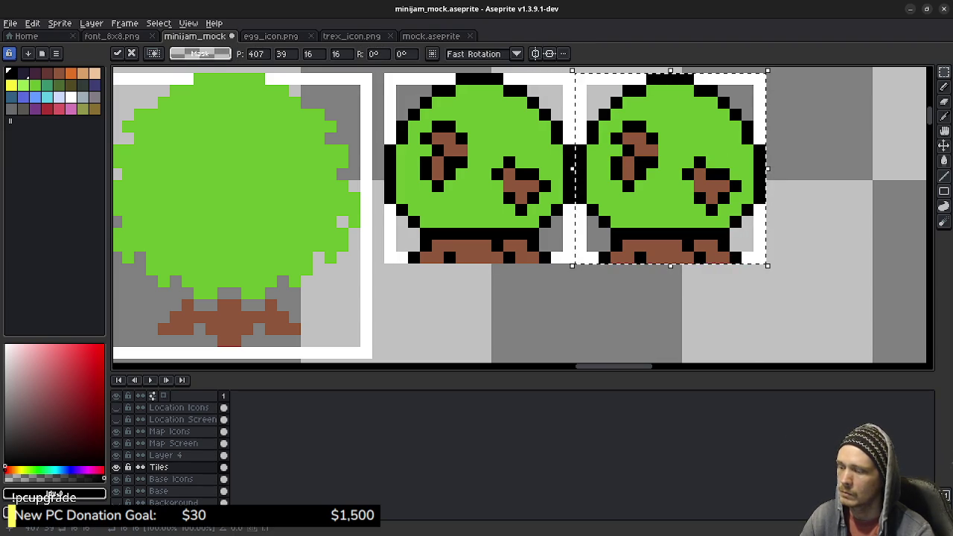
Commit the outlined copy over the right tree, then paste, nudge and cancel a trial third copy.
key("Return")
key("ctrl+v")
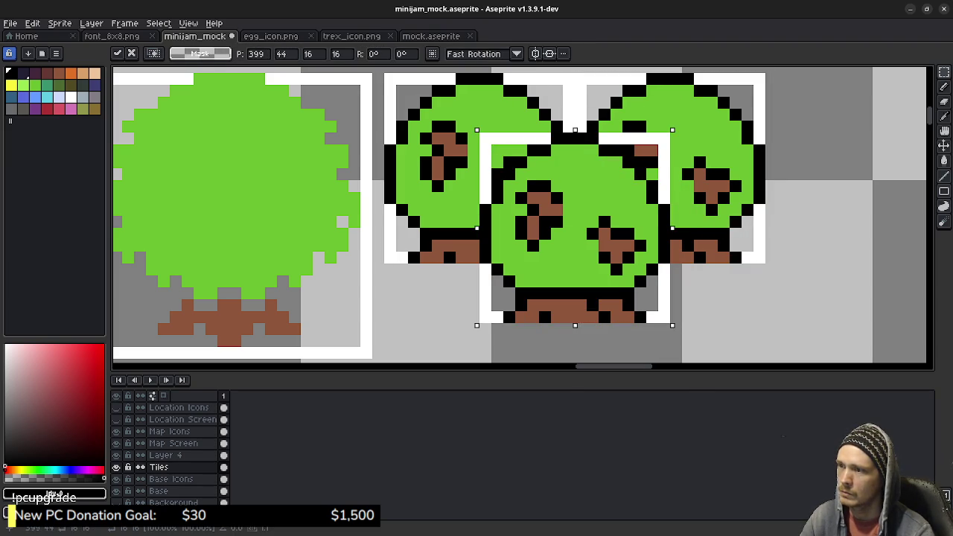
left_click_drag(480, 169, 571, 238)
key("Down")
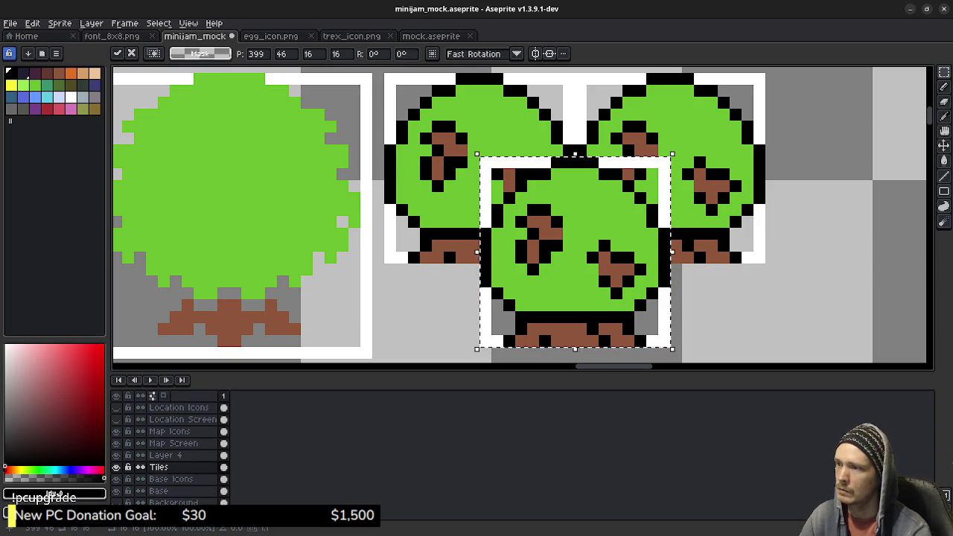
key("Down")
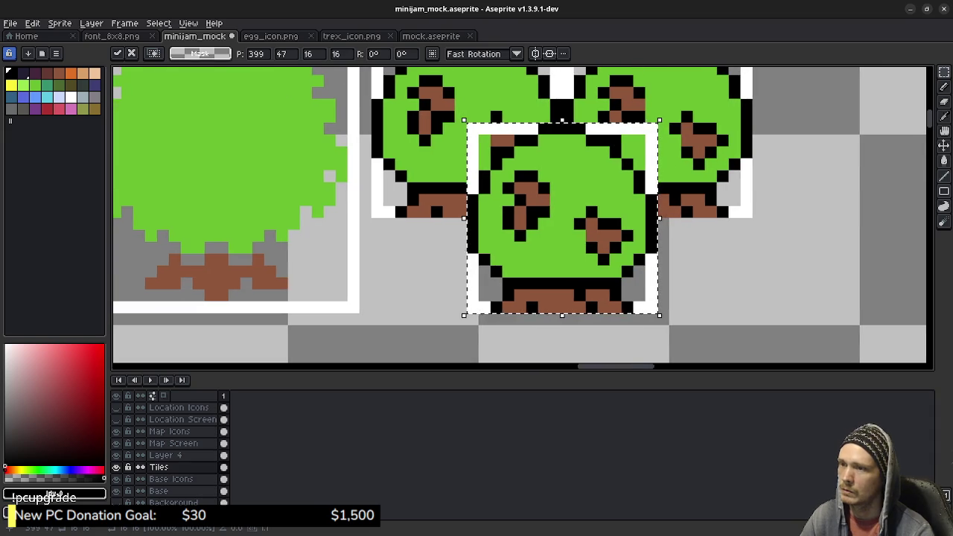
scroll(770, 292, "up", 2)
scroll(733, 279, "down", 2)
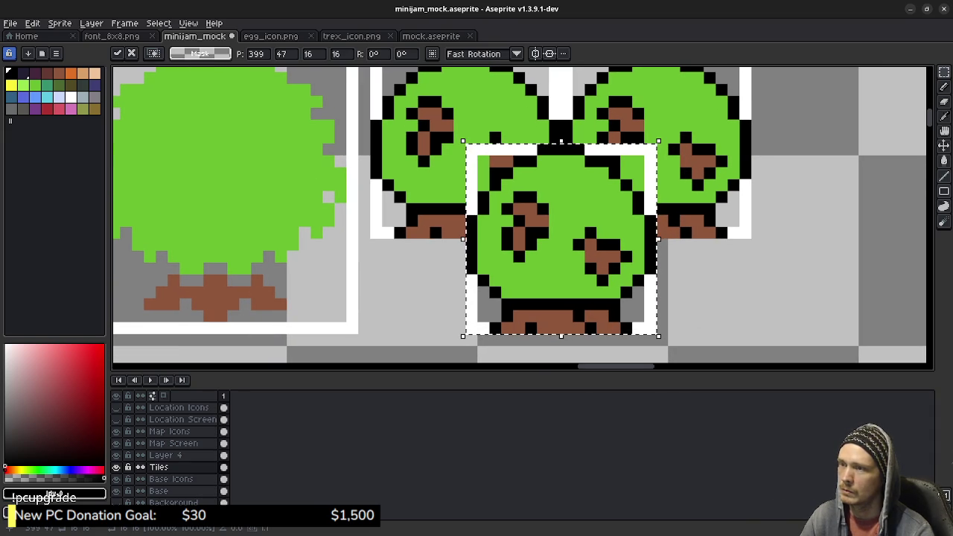
key("Escape")
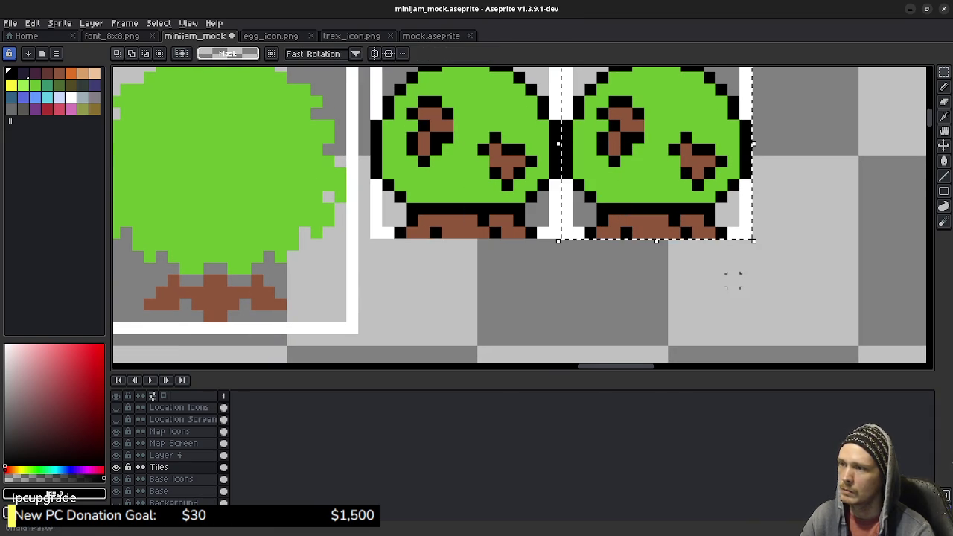
scroll(495, 291, "up", 3)
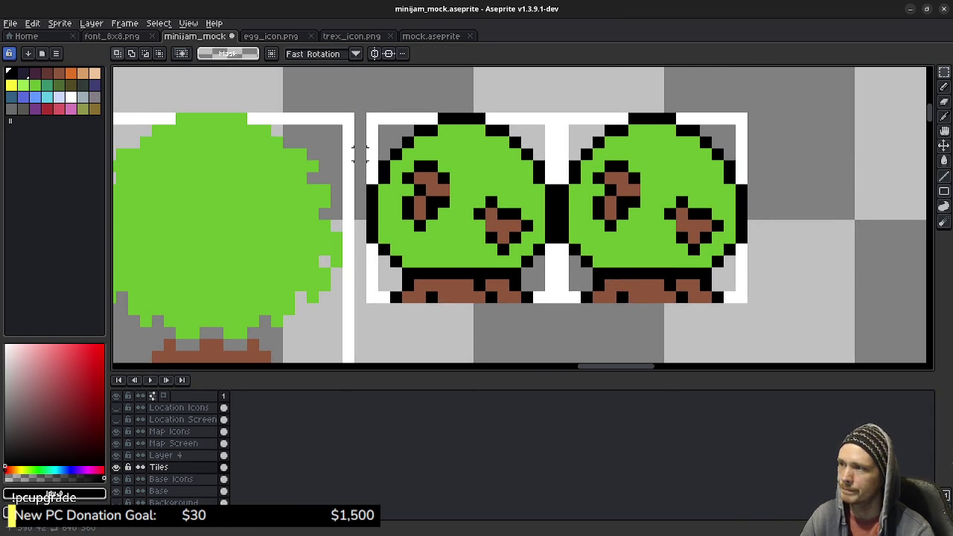
Paste the outlined tree pair and commit it down and to the right of the originals.
key("ctrl+v")
left_click_drag(573, 231, 746, 294)
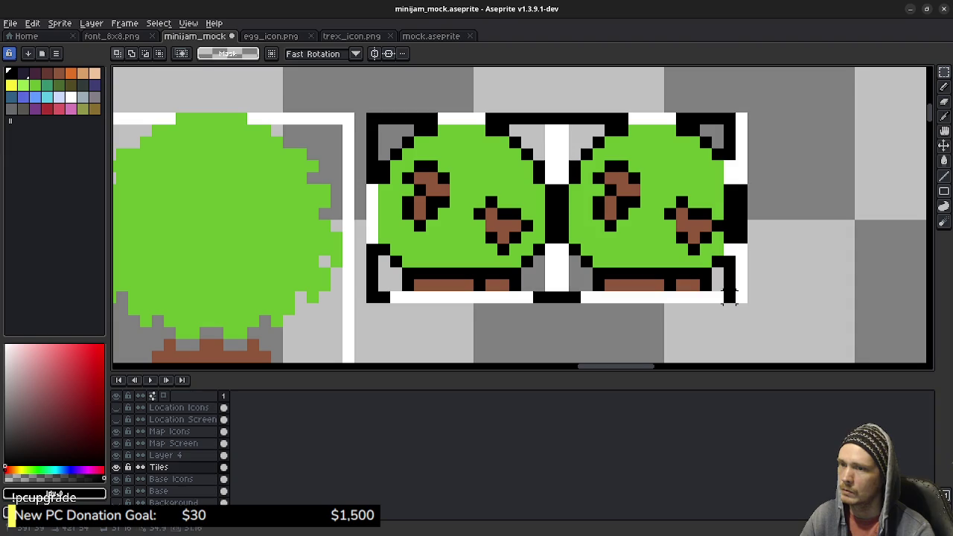
mouse_move(625, 223)
left_mouse_down()
mouse_move(744, 319)
mouse_move(736, 330)
left_mouse_up()
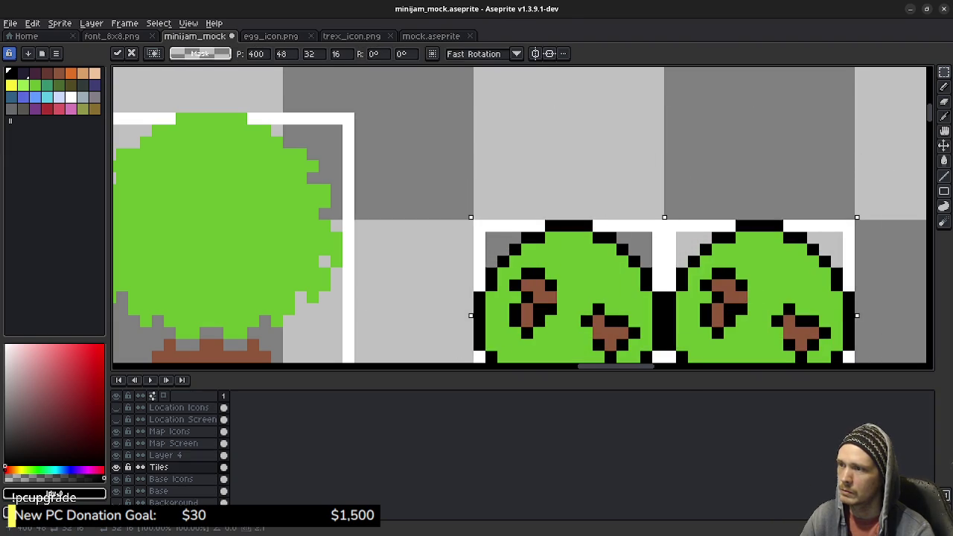
key("Return")
scroll(585, 164, "down", 2)
scroll(435, 108, "down", 1)
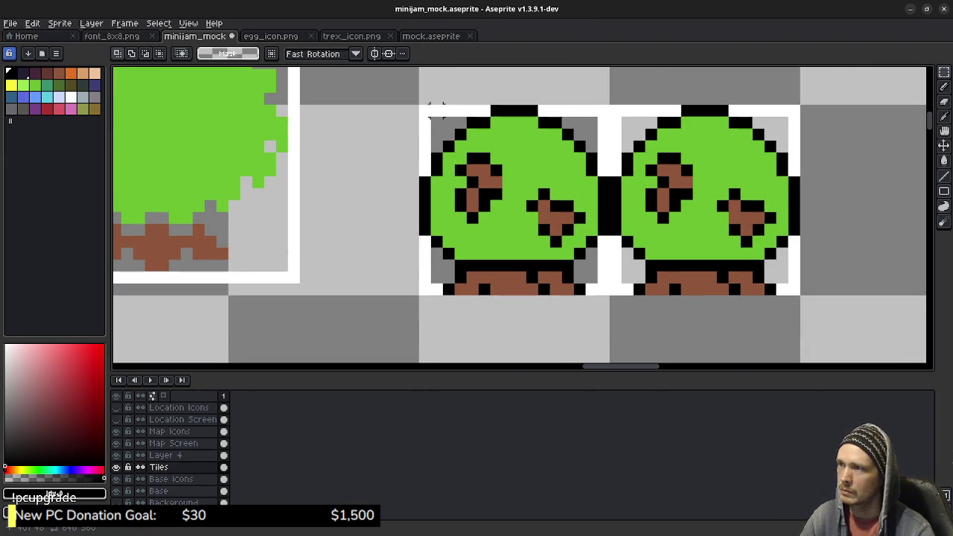
Delete the white background patches around the tree pair using colour-matching selection.
left_click_drag(419, 105, 611, 297)
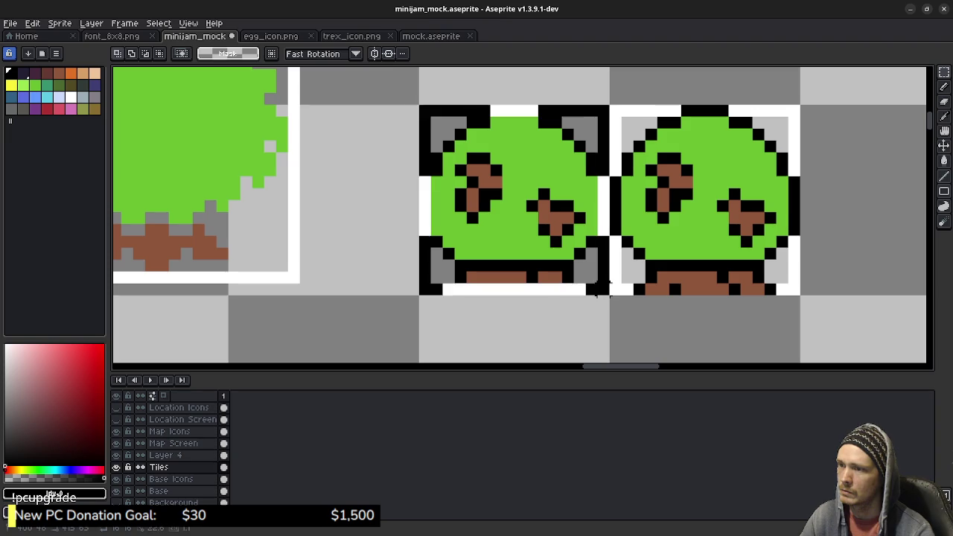
left_click(662, 265)
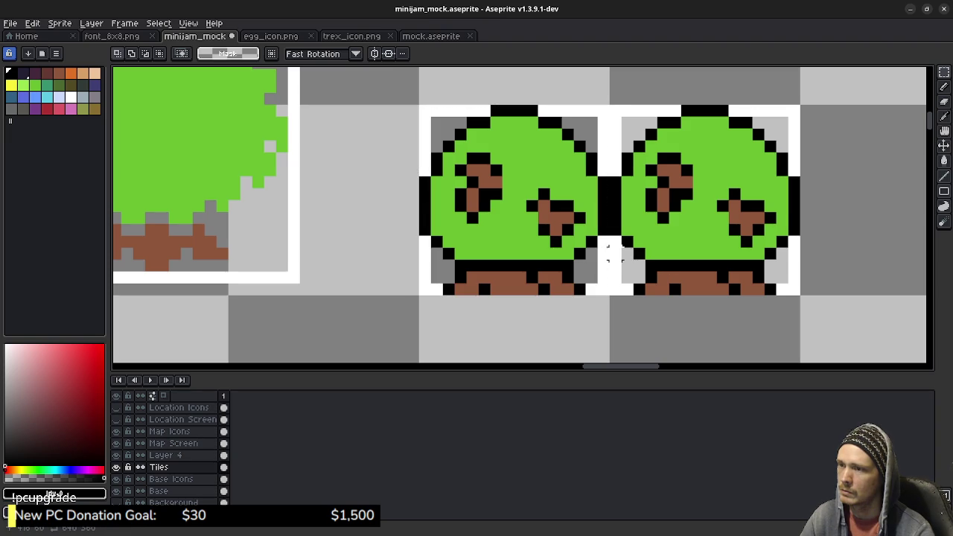
left_click(944, 72)
left_click(928, 72)
left_click(795, 168)
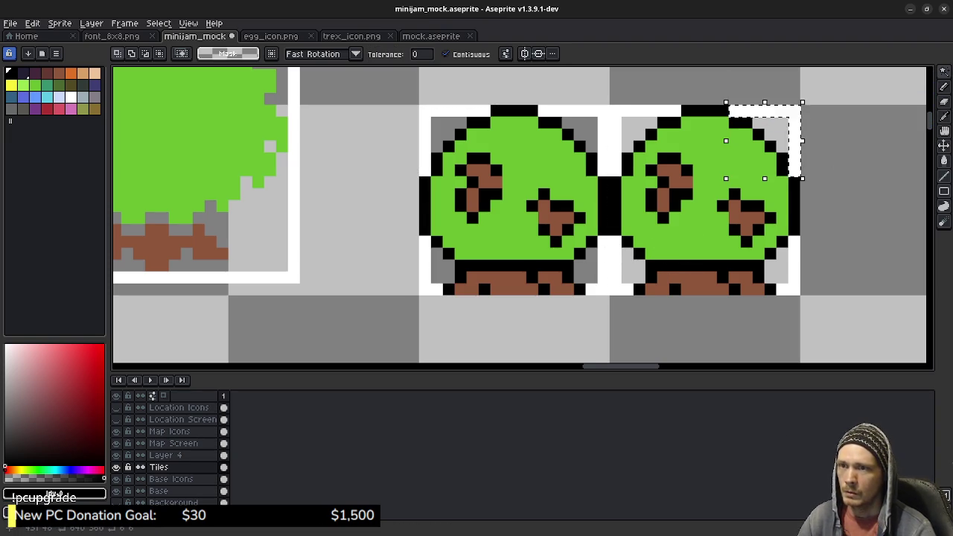
left_click(611, 269)
key("Delete")
left_click(608, 110)
key("Delete")
left_click(447, 110)
key("Delete")
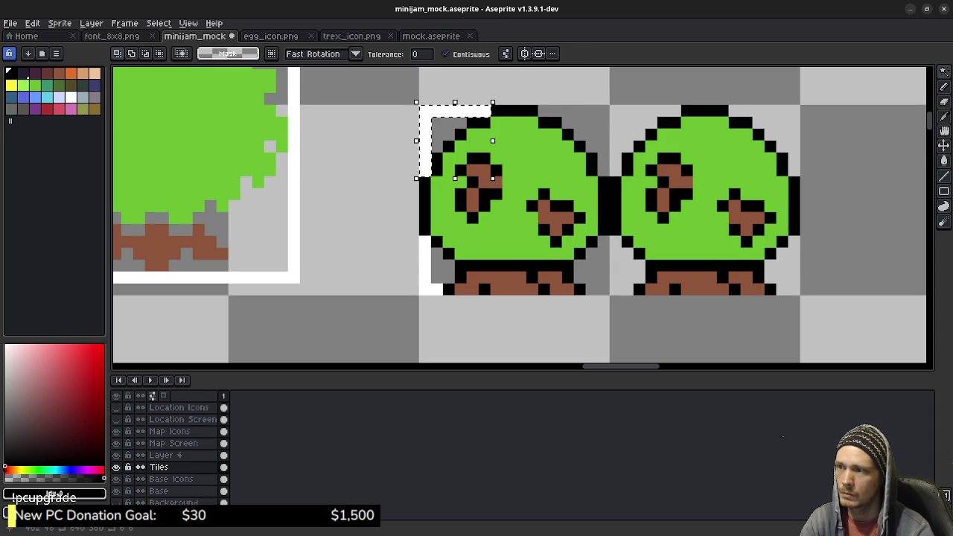
left_click(426, 253)
key("Delete")
Copy the left tree and place a copy overlapping between the two trees.
key("m")
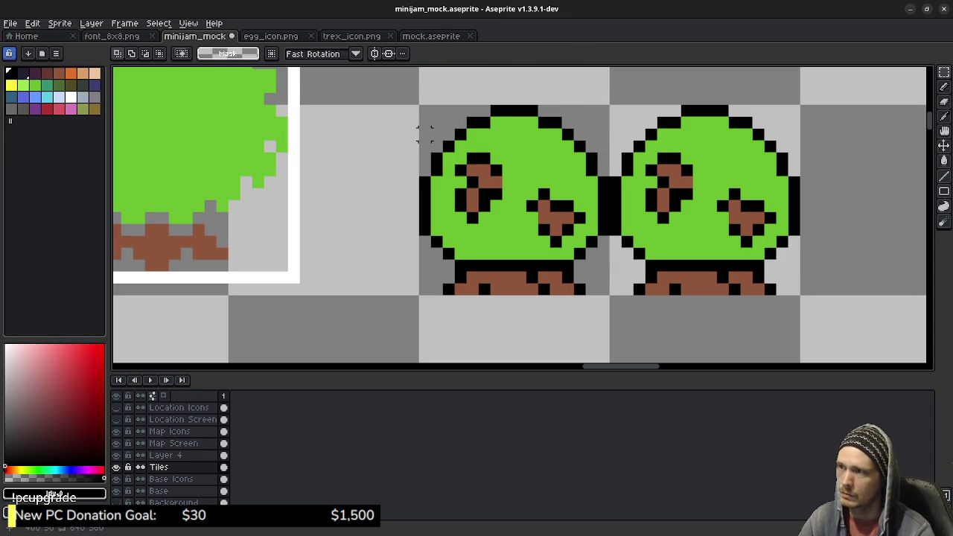
left_click_drag(421, 106, 608, 295)
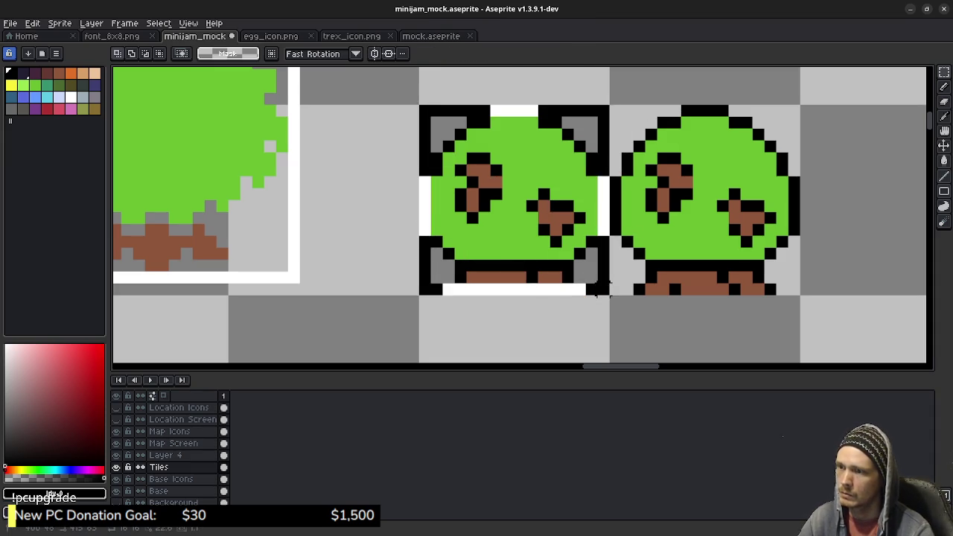
key("ctrl+c")
key("ctrl+v")
mouse_move(514, 200)
left_mouse_down()
mouse_move(621, 277)
mouse_move(609, 277)
left_mouse_up()
scroll(769, 323, "down", 3)
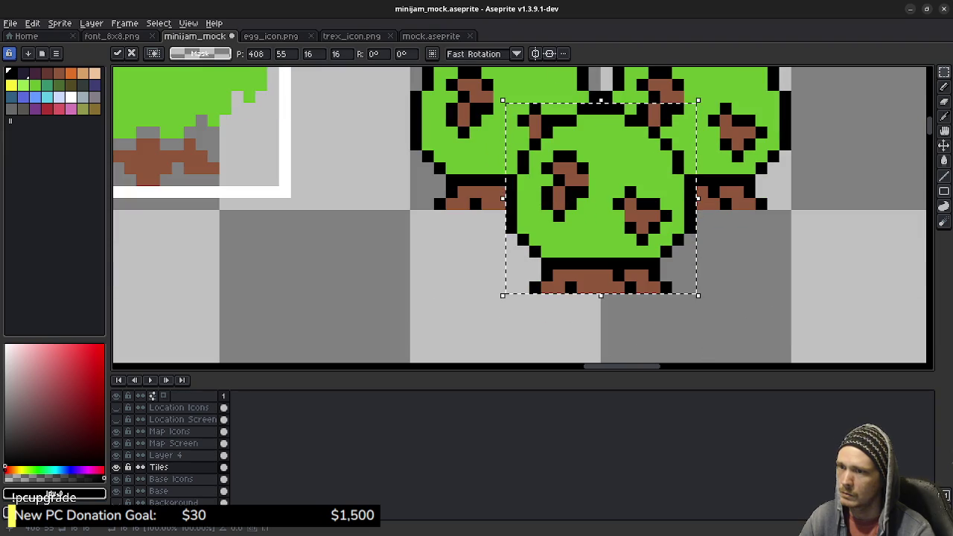
key("Down")
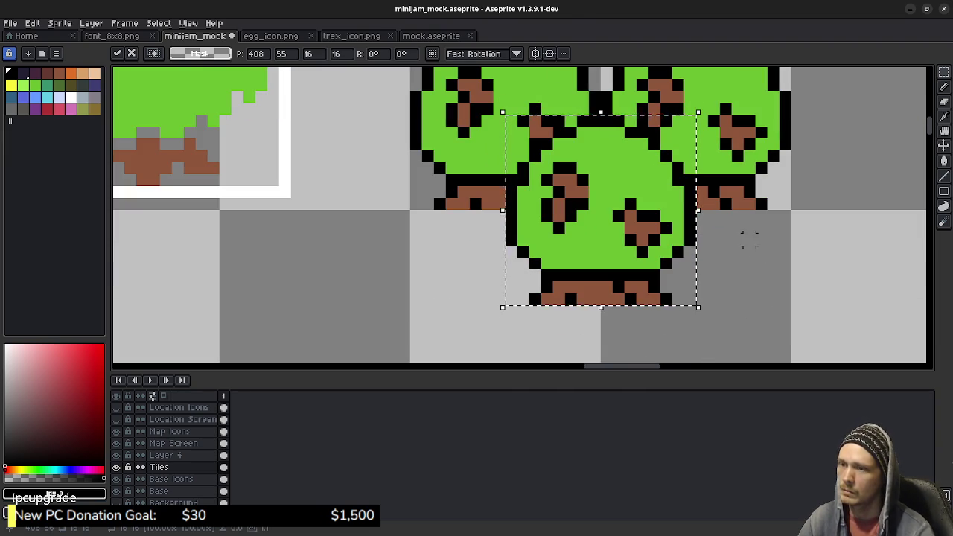
key("Return")
Paste another tree copy below the pair, nudged into the lower-right of the cluster.
key("ctrl+v")
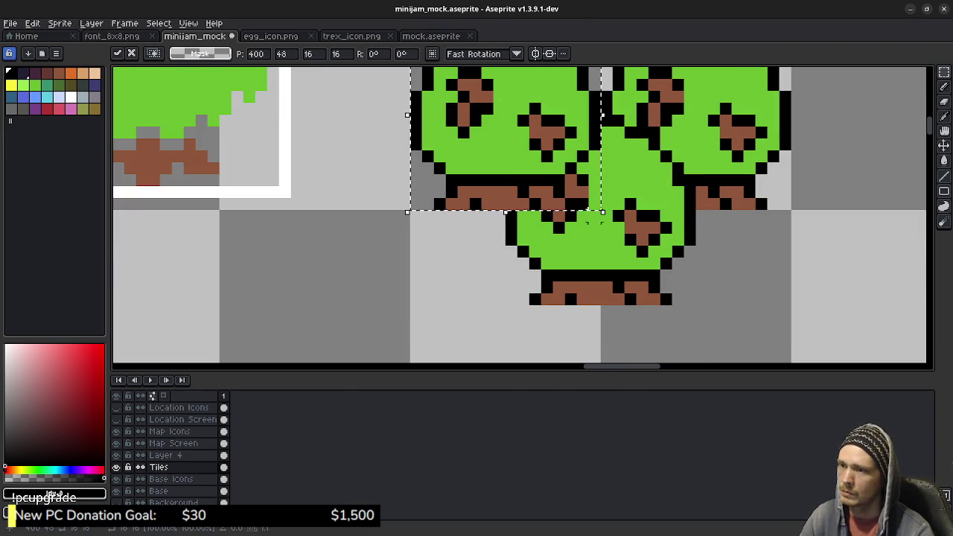
left_click_drag(588, 186, 587, 341)
scroll(588, 342, "down", 3)
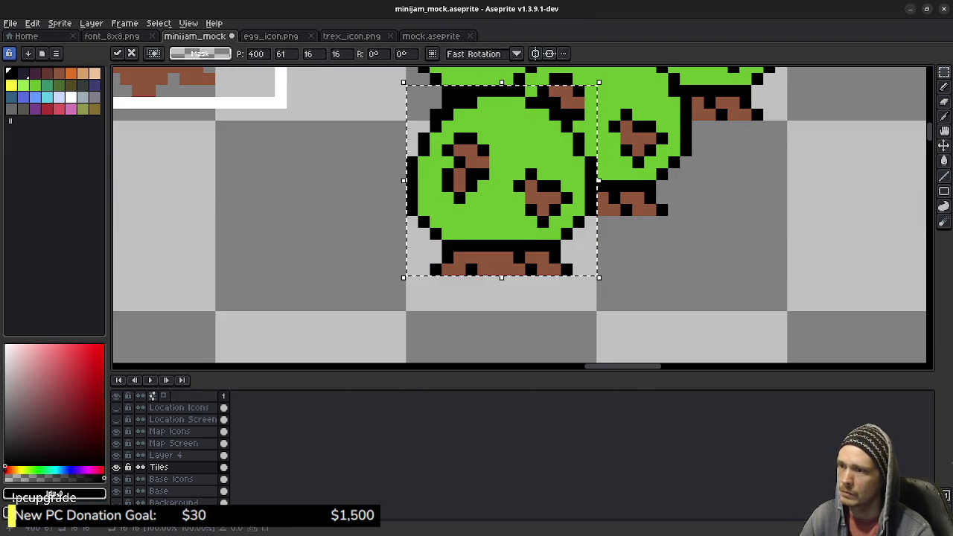
key("Down")
key("Down")
key("Down")
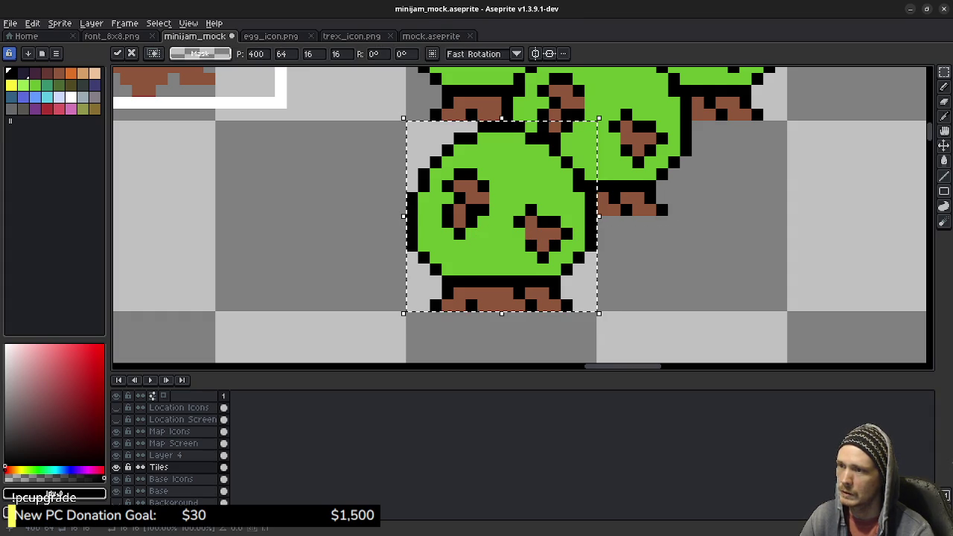
key("Right")
key("Right")
key("Right")
key("Right")
key("Right")
key("Right")
key("Left")
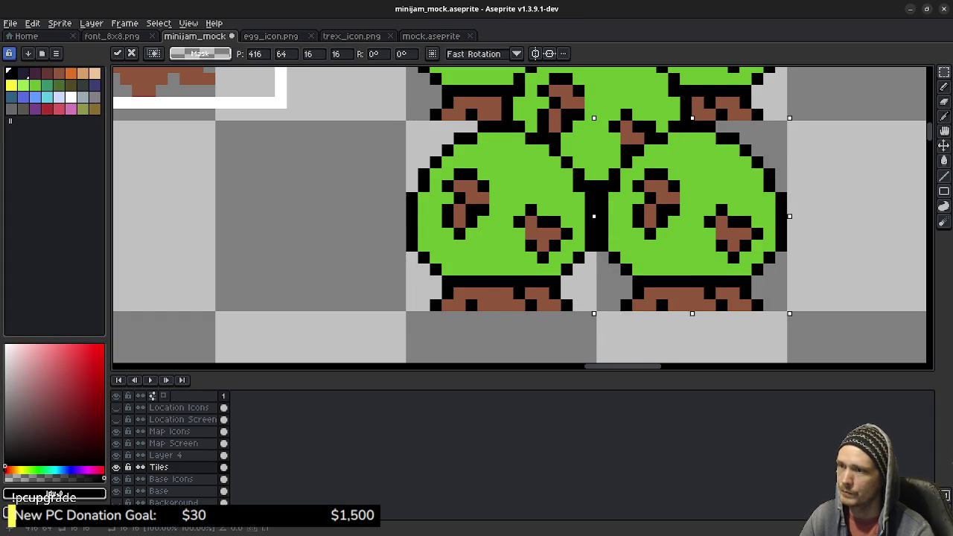
key("Return")
scroll(829, 198, "up", 3)
scroll(649, 255, "down", 2)
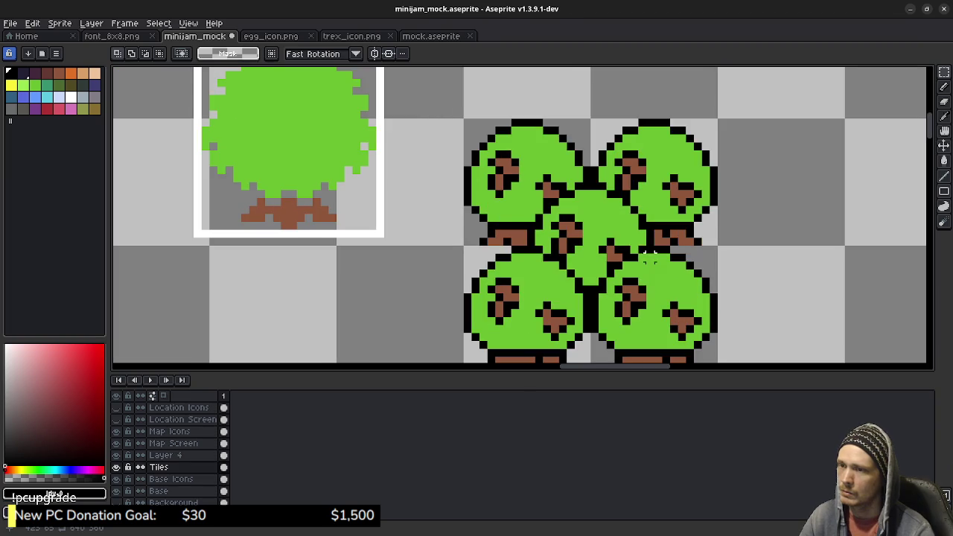
Sample the canopy green from the canvas as the drawing colour.
scroll(649, 256, "down", 1)
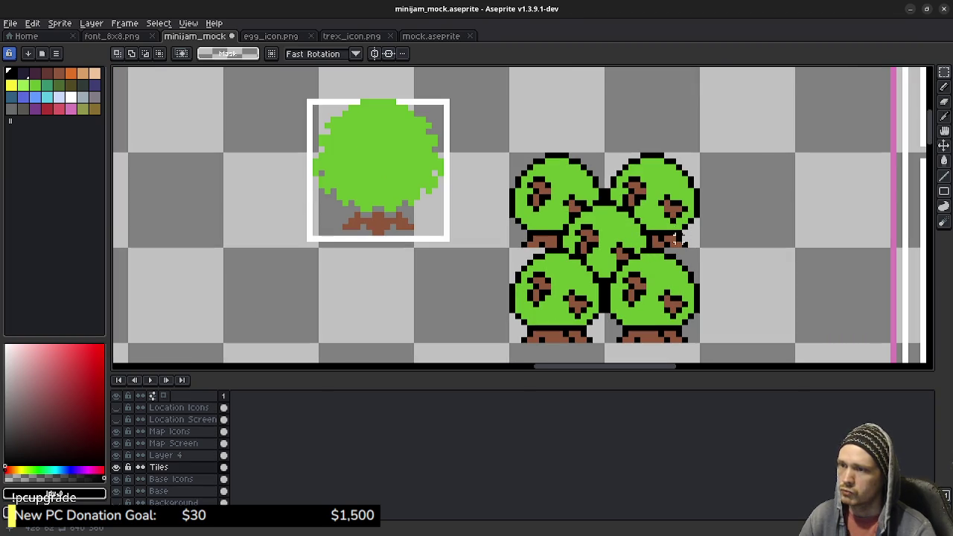
key("alt+Tab")
key("alt+Tab")
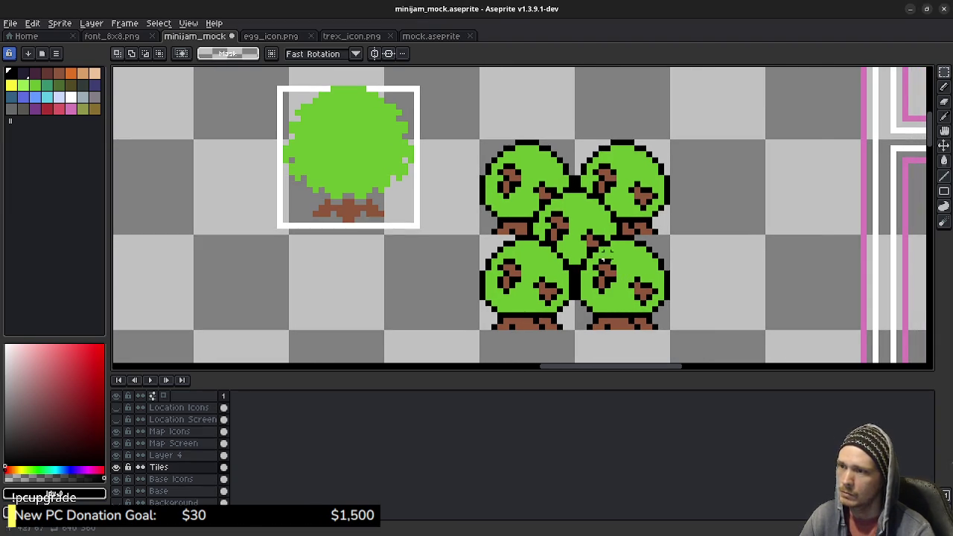
scroll(564, 230, "up", 1)
key("w")
left_click(581, 247, "alt")
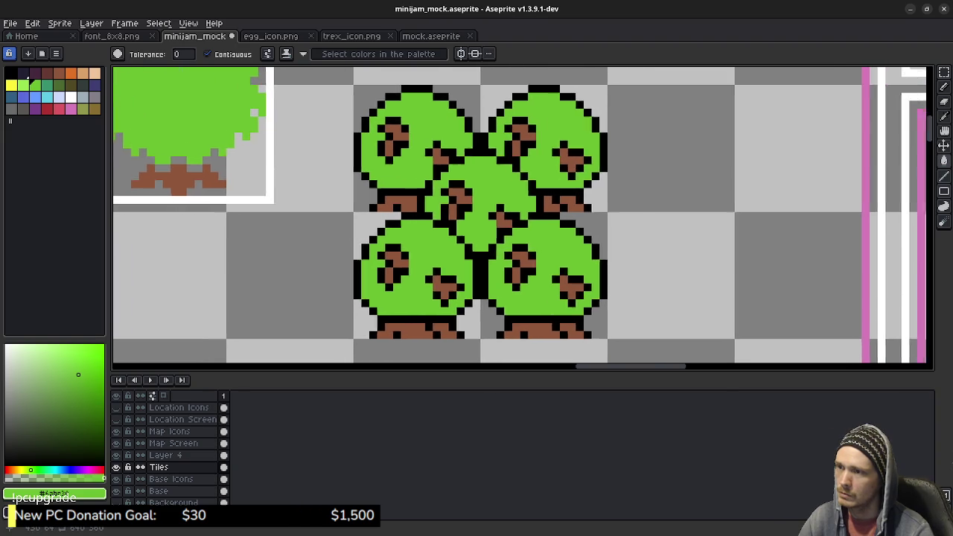
Copy the cluster's top-left tree and place the copy above-right of the cluster at 432, 32.
left_click_drag(692, 239, 570, 234)
left_click_drag(633, 201, 511, 327)
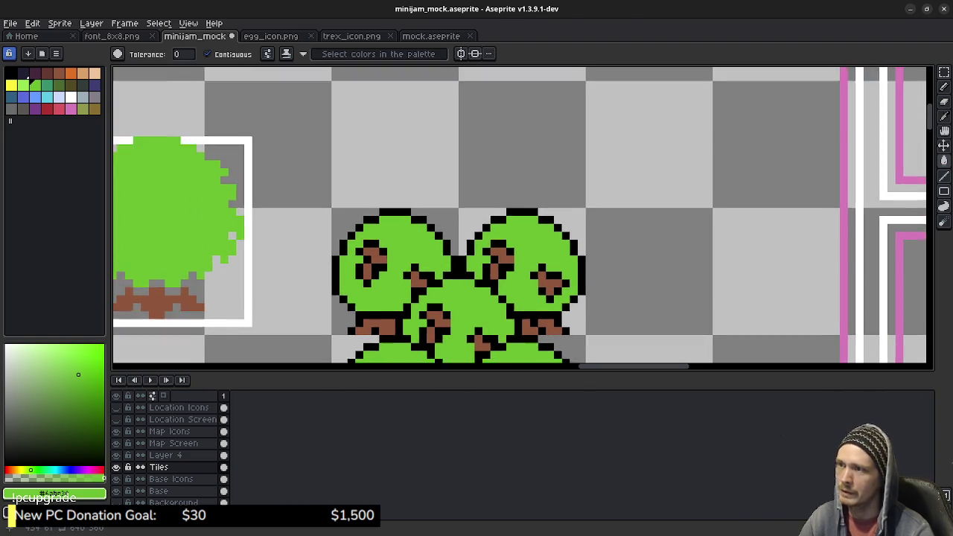
key("m")
left_click_drag(203, 227, 335, 360)
key("Up")
key("Up")
key("Up")
left_click_drag(352, 216, 605, 169)
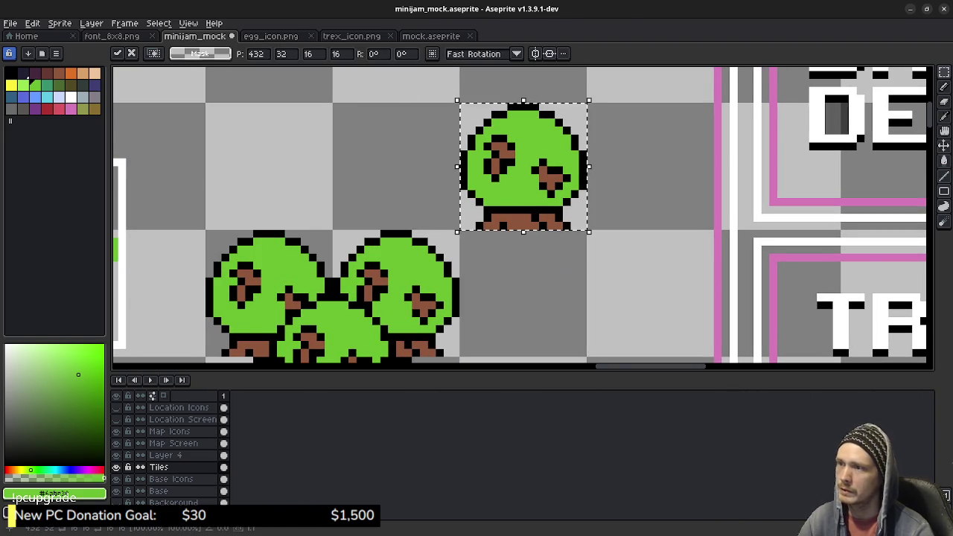
Commit the lone tree copy and fix its trunk, erasing a black pixel and painting the top brown.
scroll(638, 160, "up", 2)
scroll(683, 220, "up", 2)
key("ctrl+d")
key("b")
left_click(565, 306, "alt")
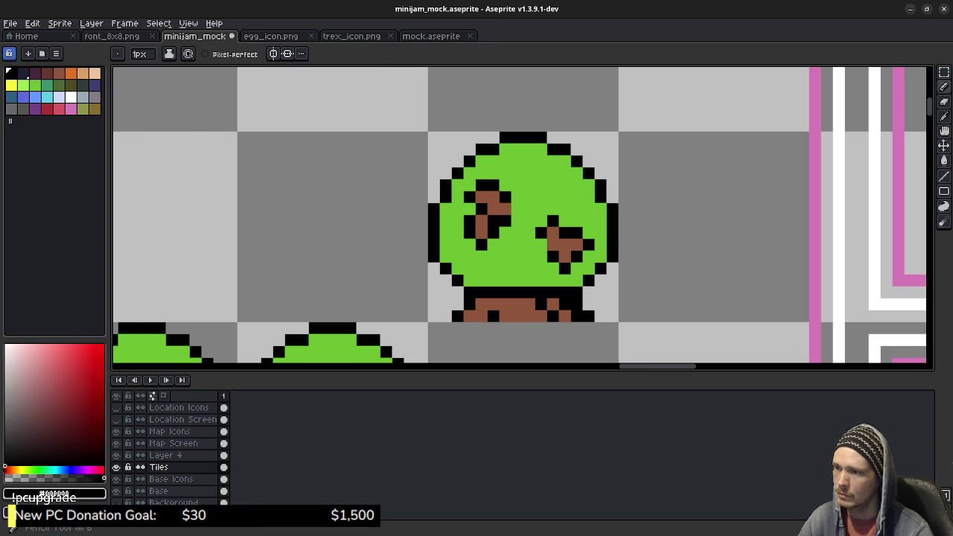
key("e")
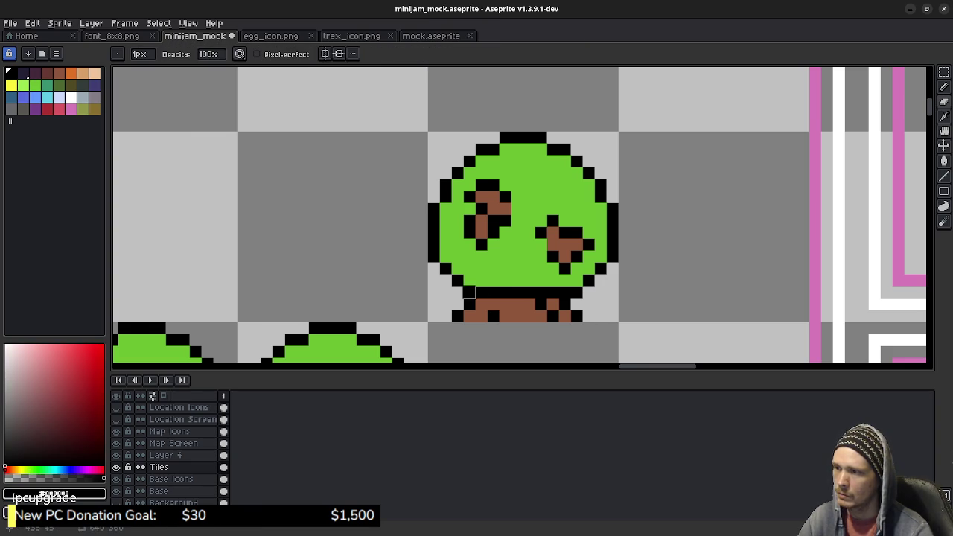
left_click(457, 317)
key("b")
left_click(481, 316)
left_click(481, 303)
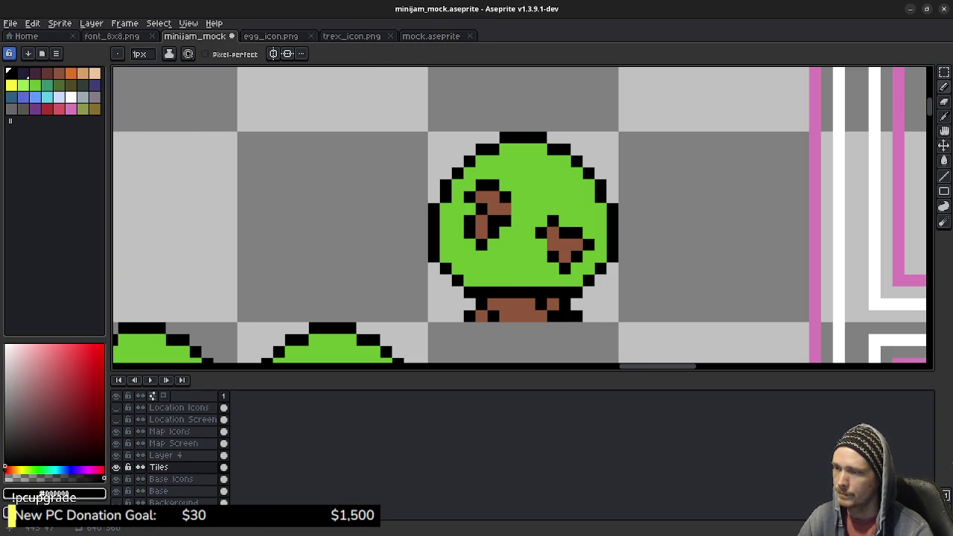
left_click(529, 305)
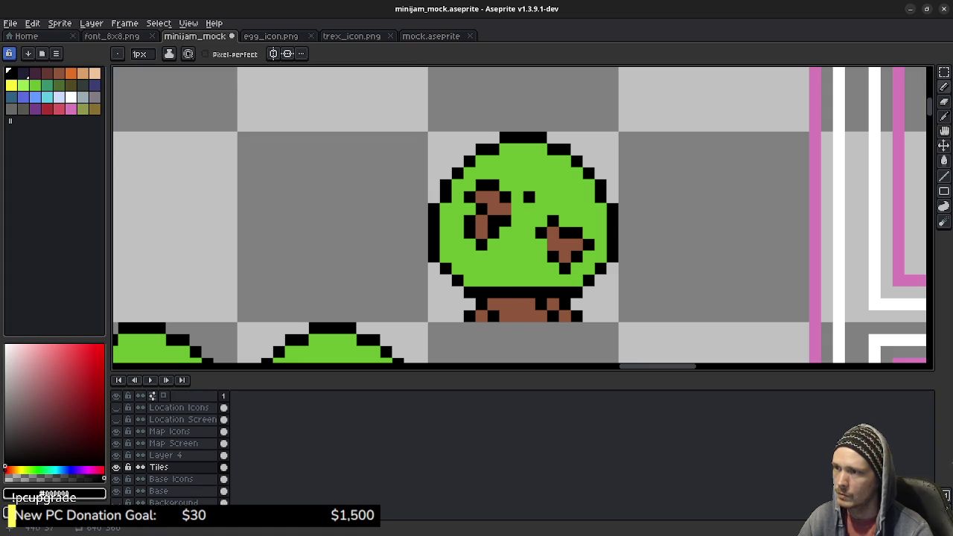
Paint over the canopy's brown eye marks in green for a plain canopy.
left_click(34, 85)
key("g")
key("b")
mouse_move(494, 197)
left_mouse_down()
mouse_move(469, 197)
mouse_move(482, 244)
mouse_move(547, 227)
mouse_move(582, 250)
mouse_move(565, 268)
left_mouse_up()
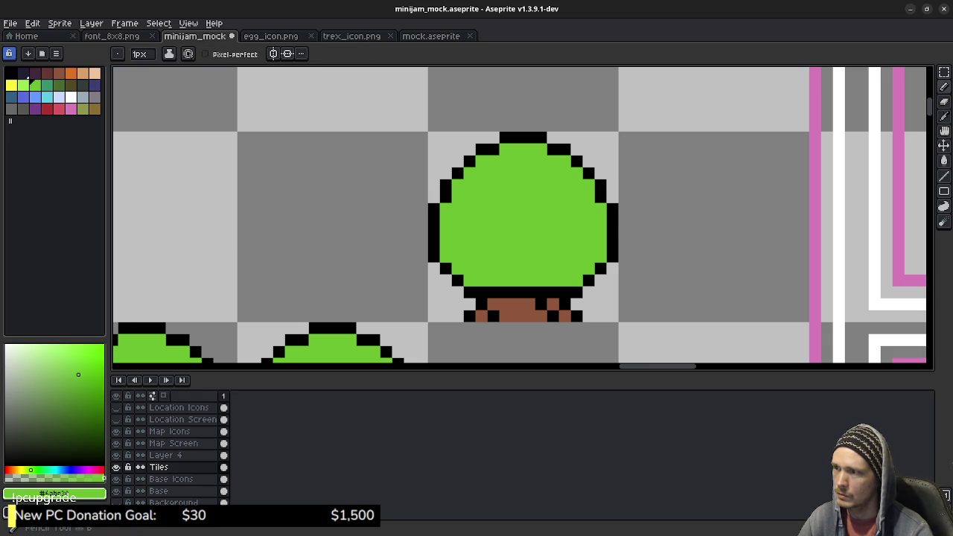
left_click(434, 223, "alt")
left_click_drag(373, 266, 692, 236)
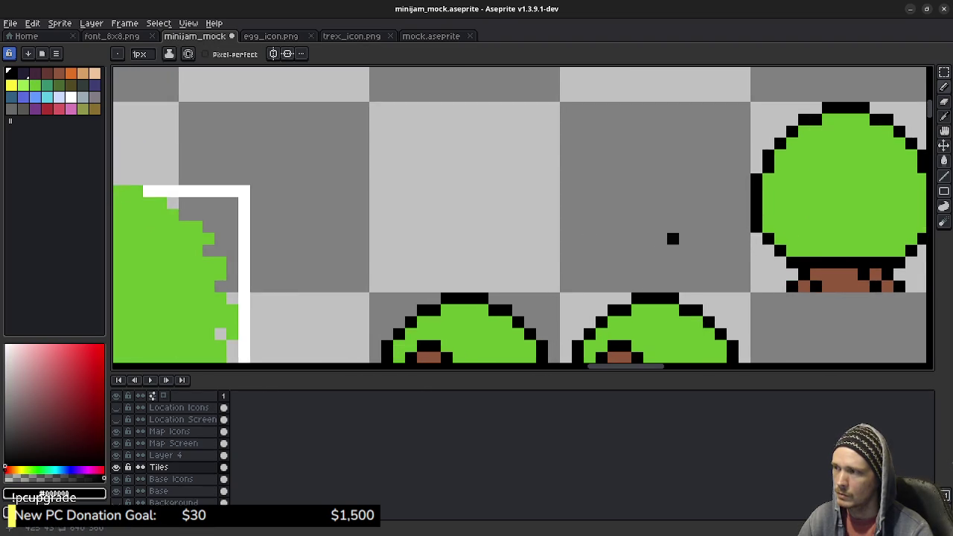
scroll(576, 237, "down", 1)
left_click_drag(577, 237, 523, 204)
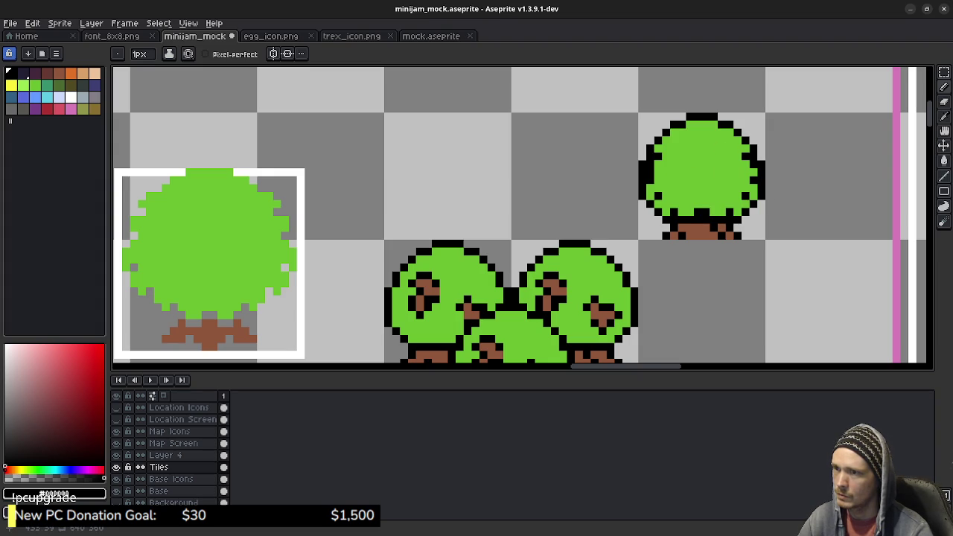
Add black outline pixels beside the lone tree's trunk base, sampling black from the artwork.
key("e")
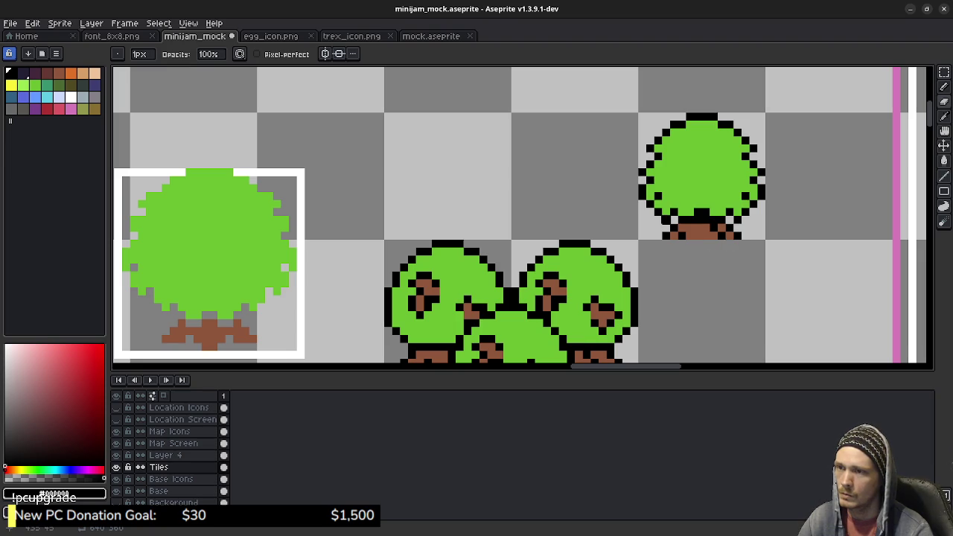
key("b")
left_click(705, 227, "alt")
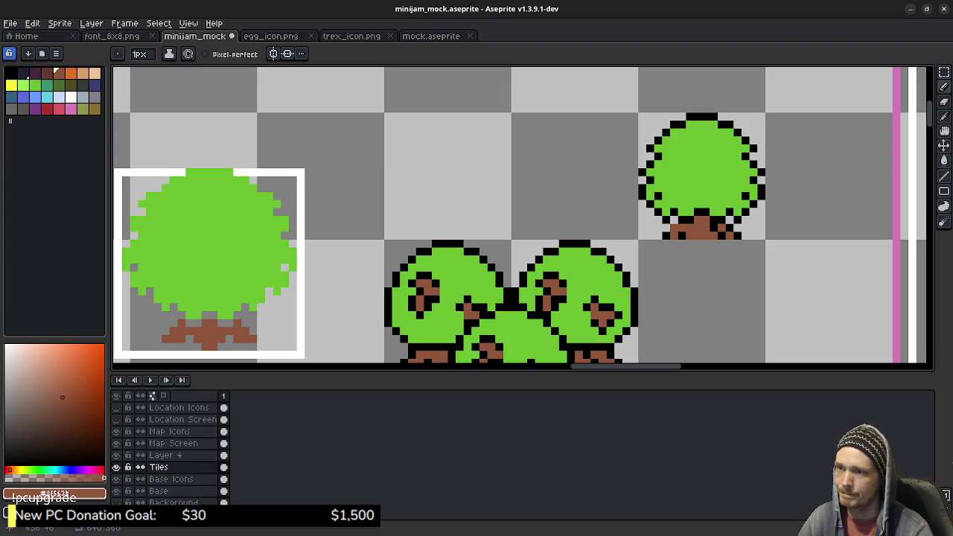
left_click(737, 234, "alt")
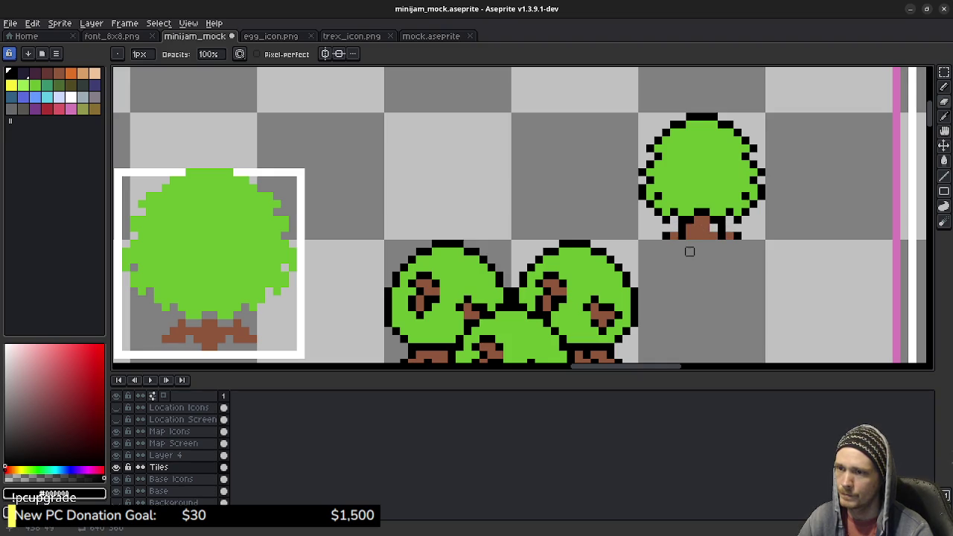
left_click(679, 228, "alt")
left_click(674, 230)
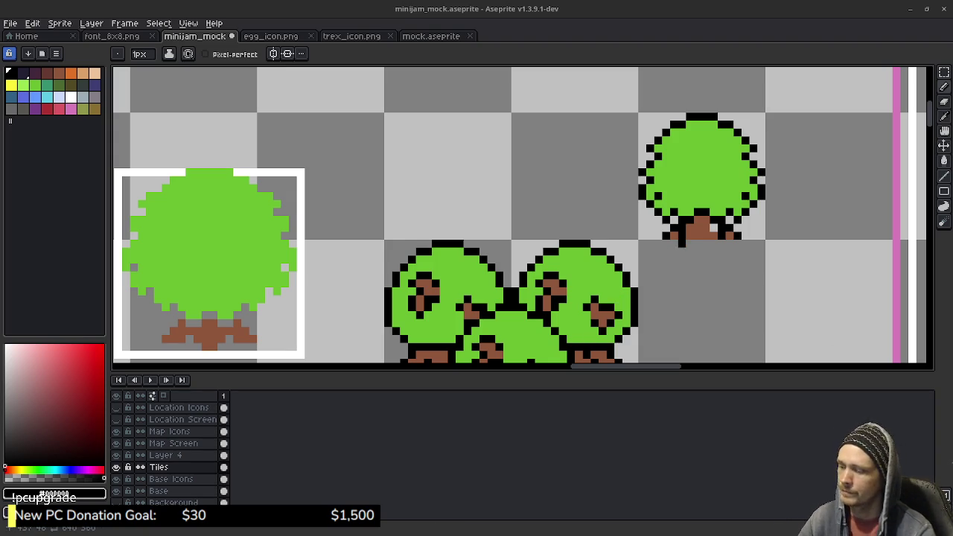
Fill the trunk top with dark brown and erase an outline pixel at its lower left.
left_click(56, 72)
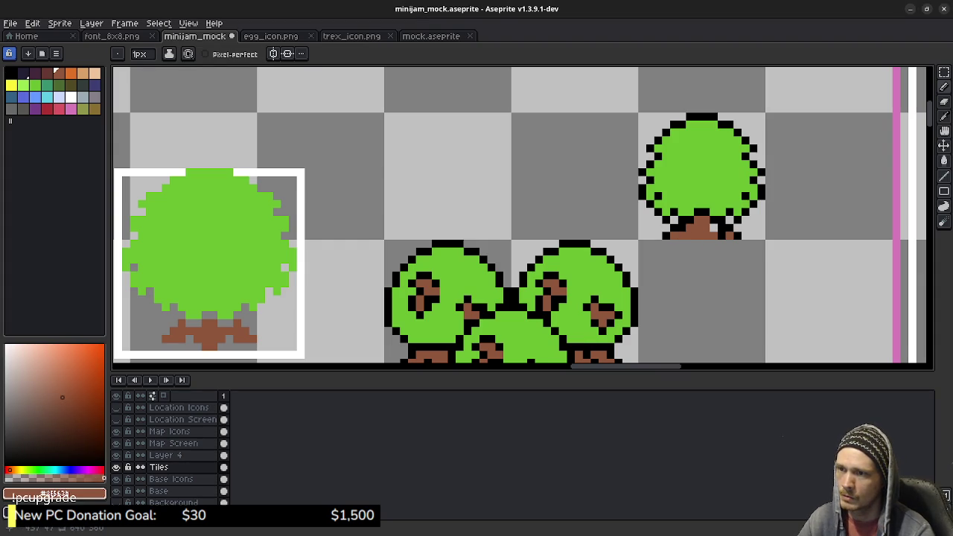
left_click_drag(713, 228, 682, 227)
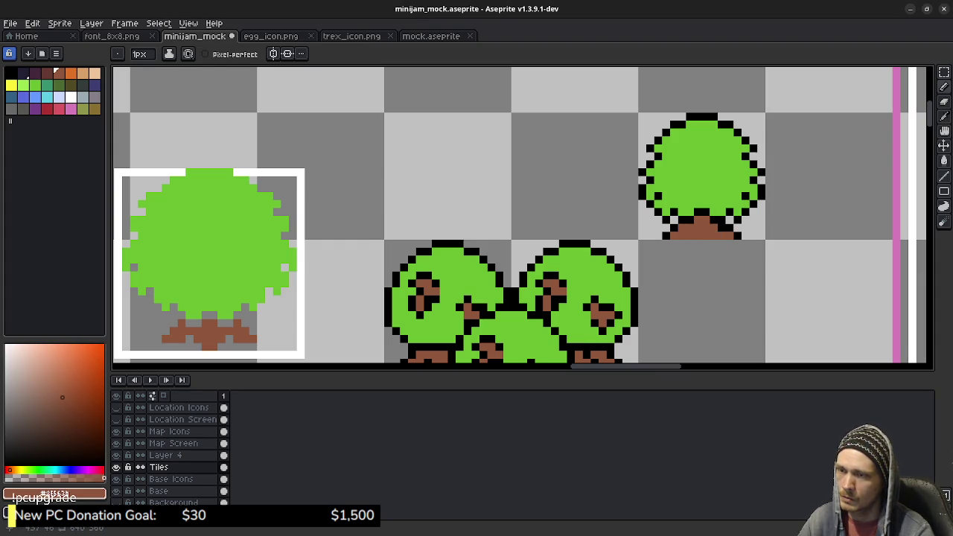
key("alt")
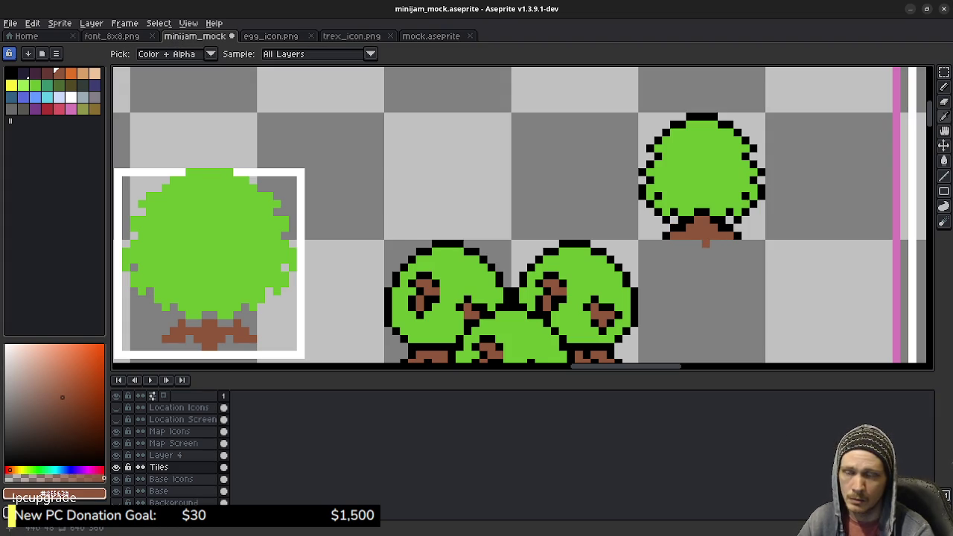
left_click(674, 232, "alt")
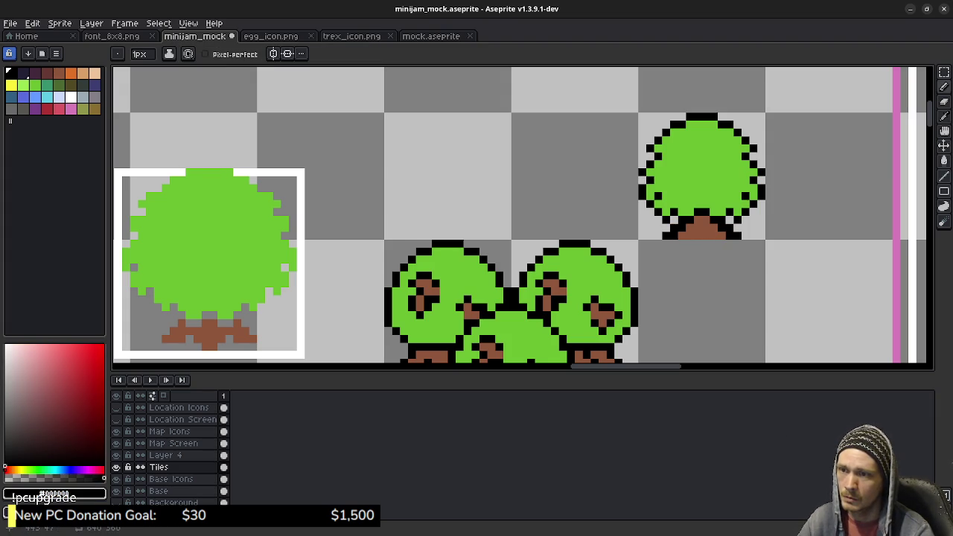
key("e")
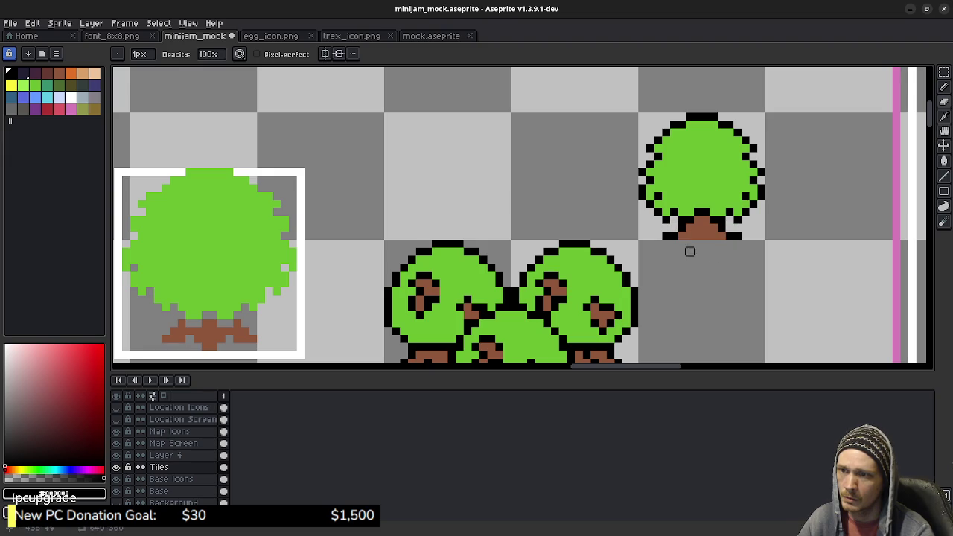
left_click(666, 236)
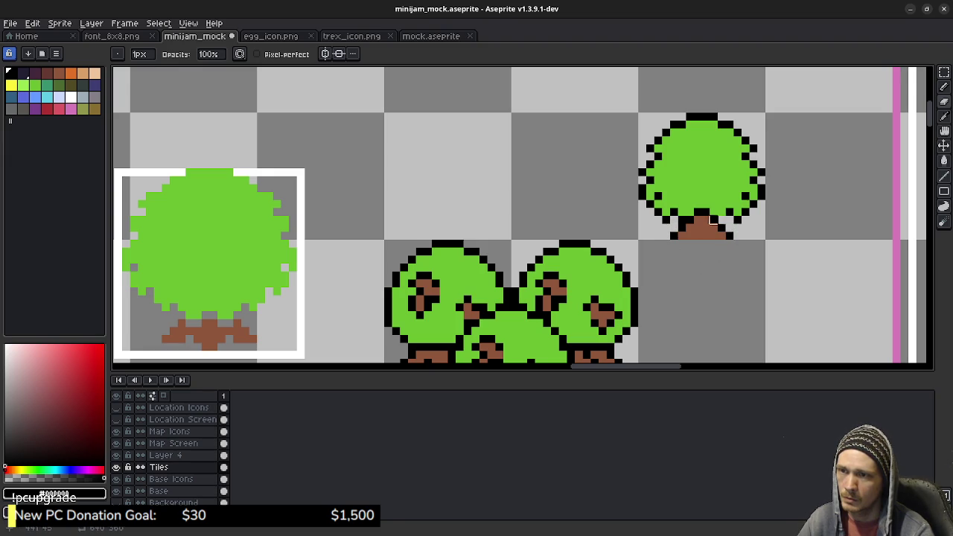
Add black root pixels along both sides of the trunk base, plus a dot below.
key("b")
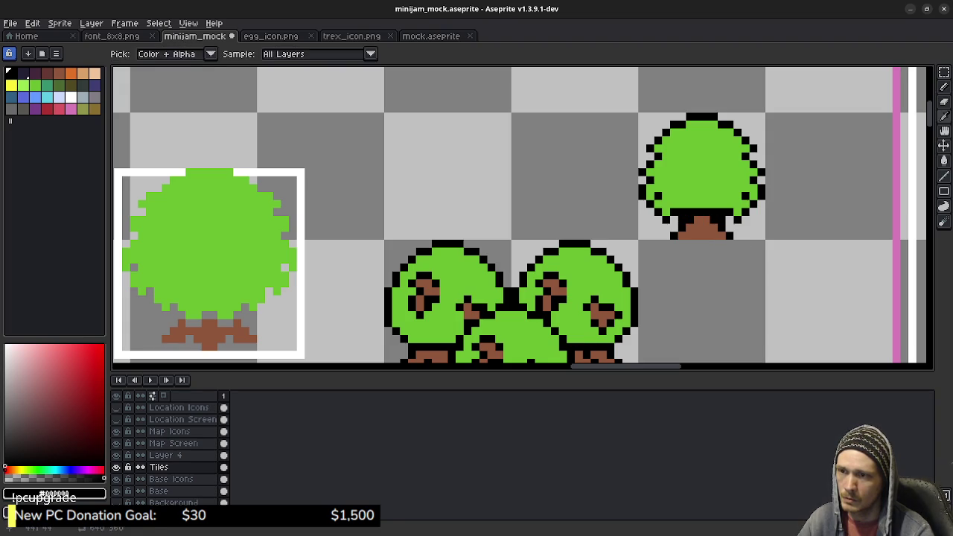
left_click(58, 72)
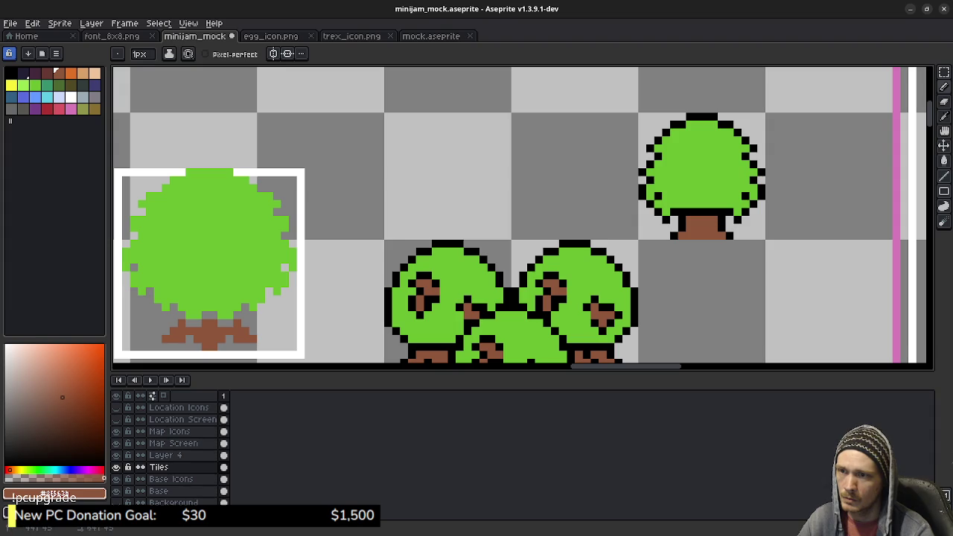
left_click(698, 204, "alt")
left_click(31, 84)
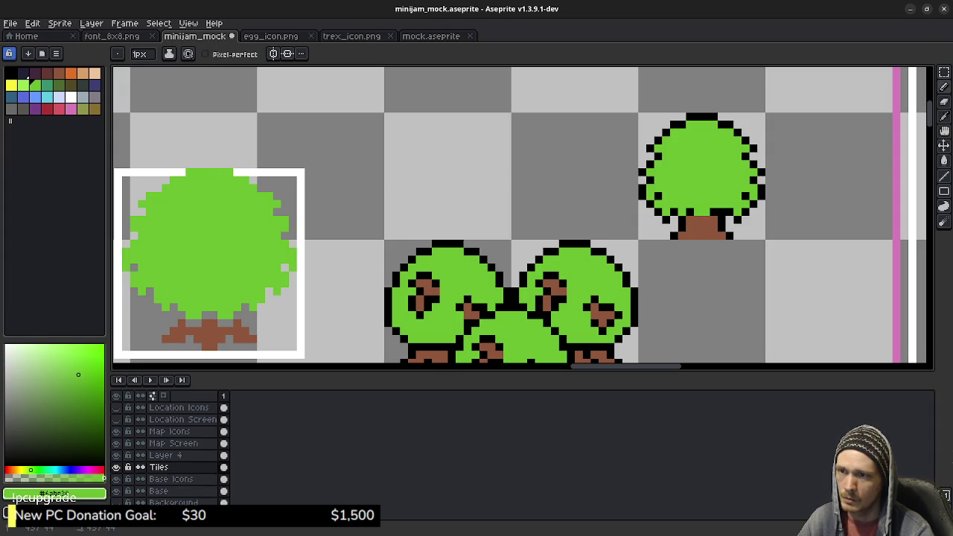
key("alt")
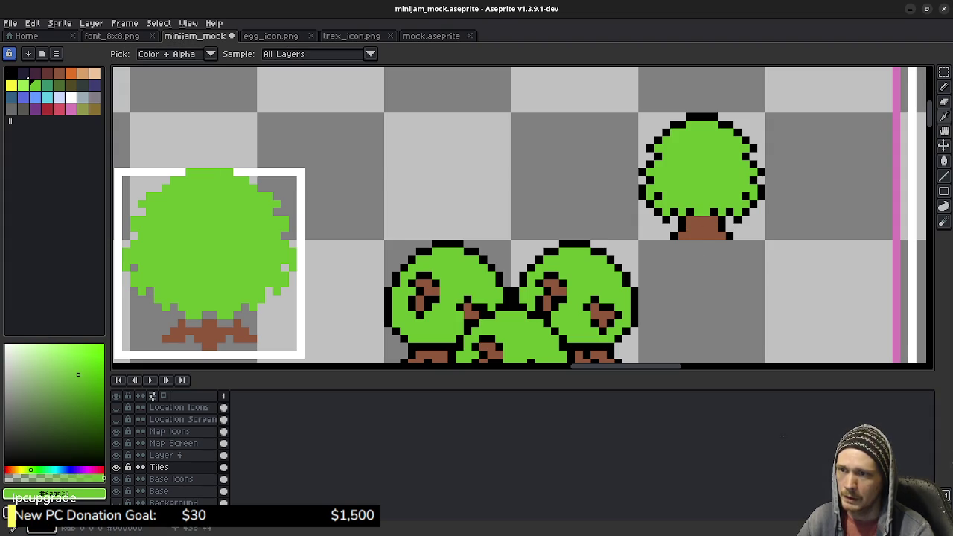
left_click(704, 220, "alt")
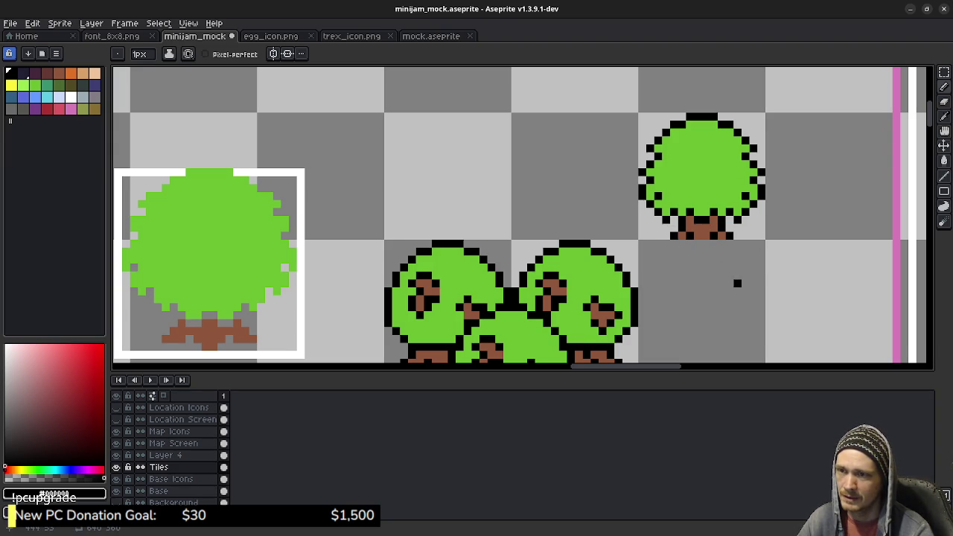
left_click_drag(729, 228, 712, 259)
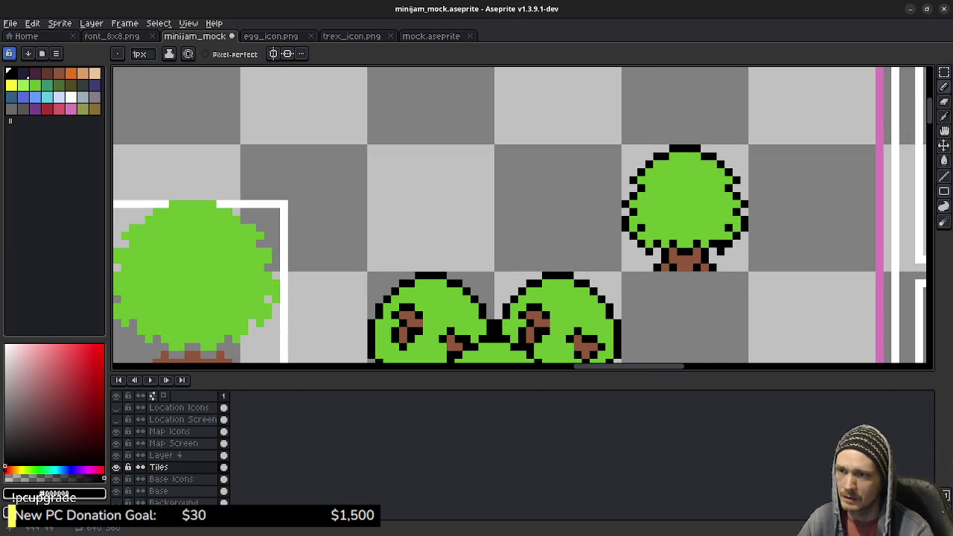
left_click(35, 85)
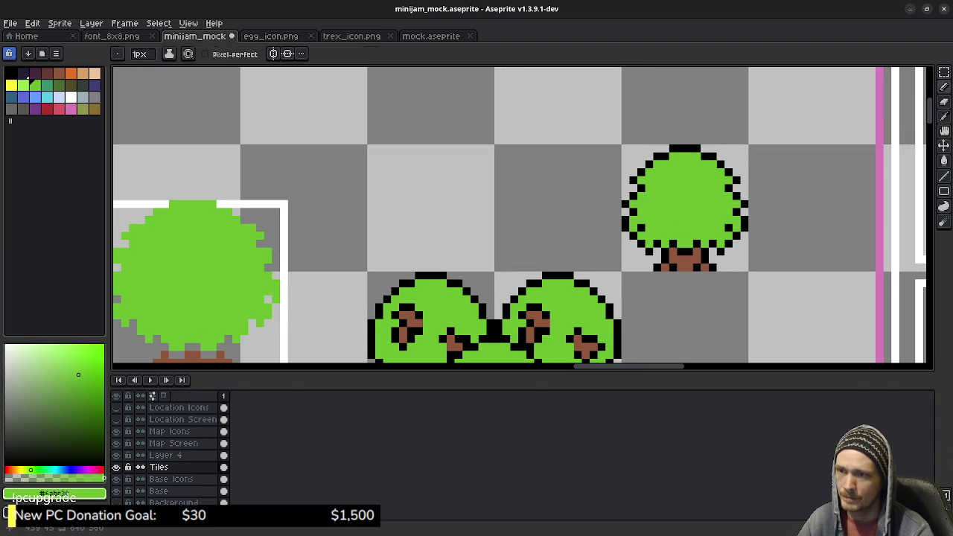
left_click(672, 244, "alt")
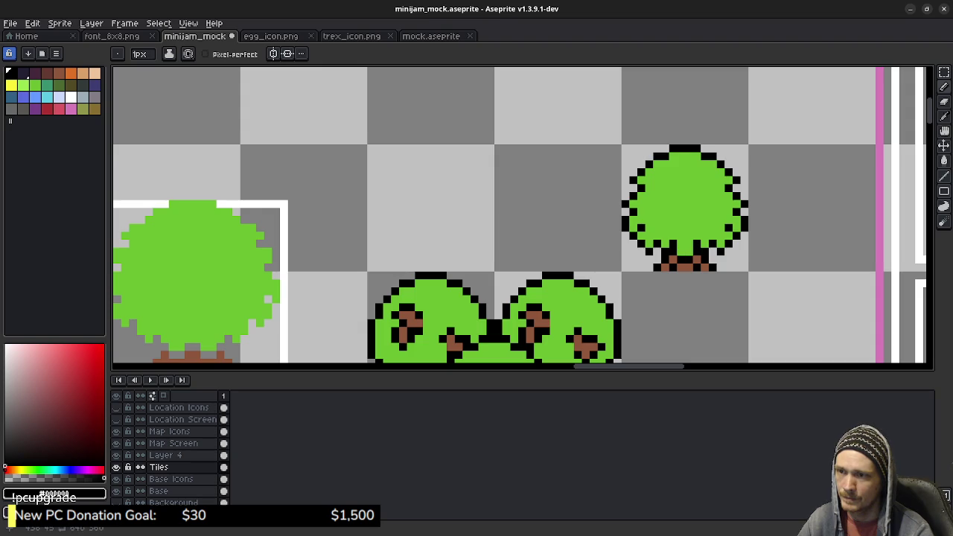
left_click(696, 244, "alt")
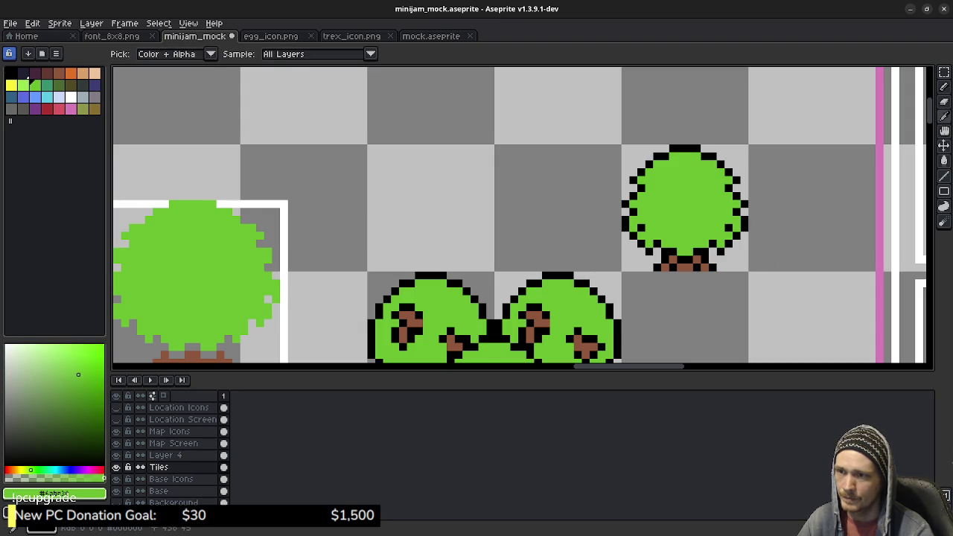
left_click(673, 250, "alt")
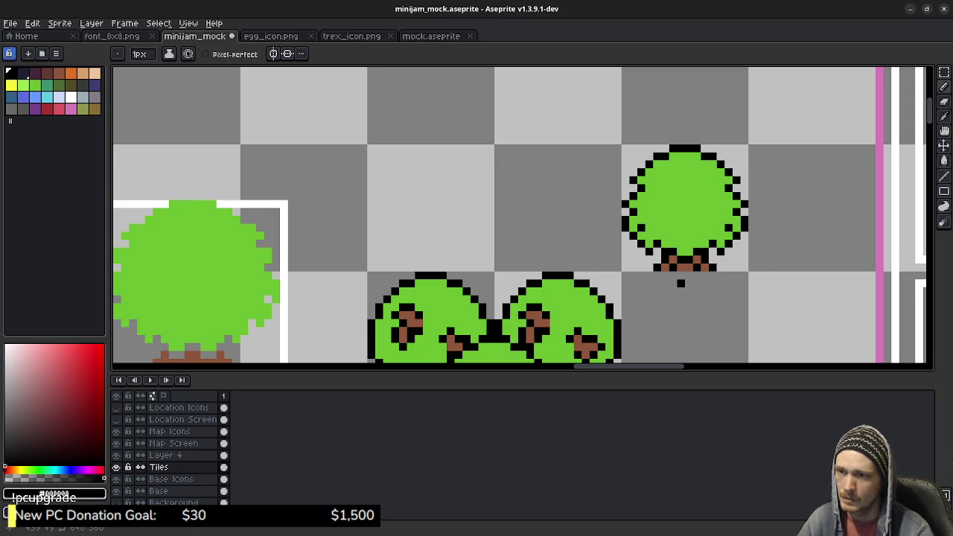
key("ctrl")
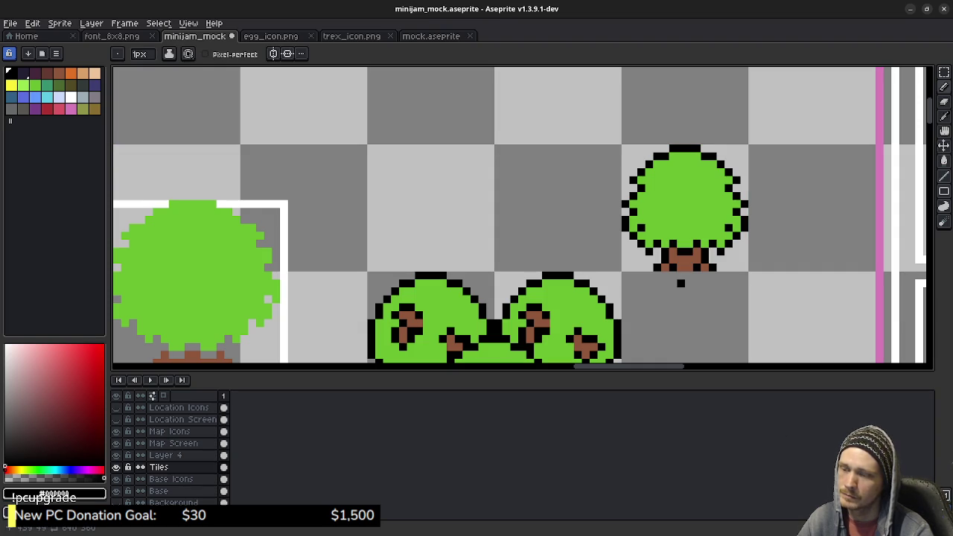
Select the eyeless top-right tree and try a duplicate, discarding the unwanted floating copy.
key("m")
mouse_move(680, 283)
left_mouse_down()
mouse_move(601, 248)
mouse_move(602, 258)
left_mouse_up()
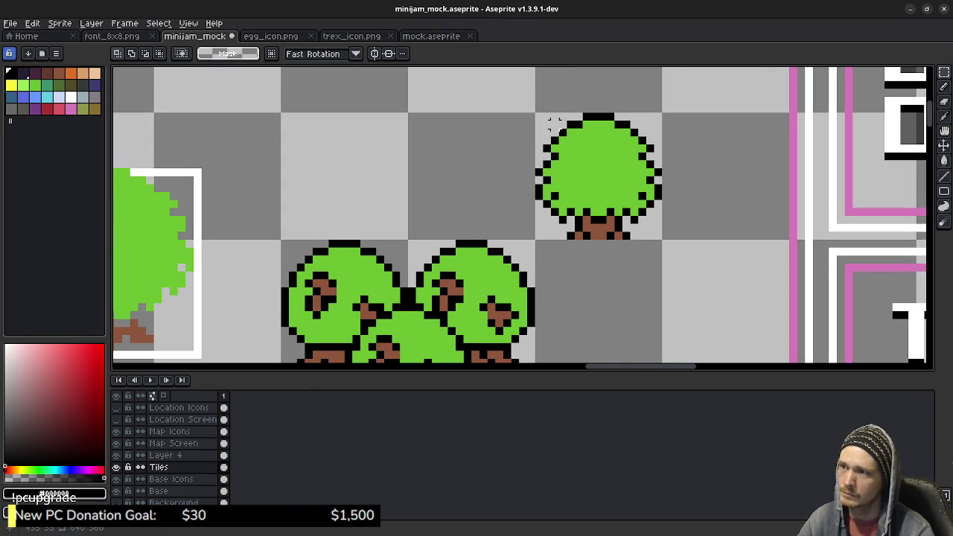
left_click_drag(535, 112, 663, 241)
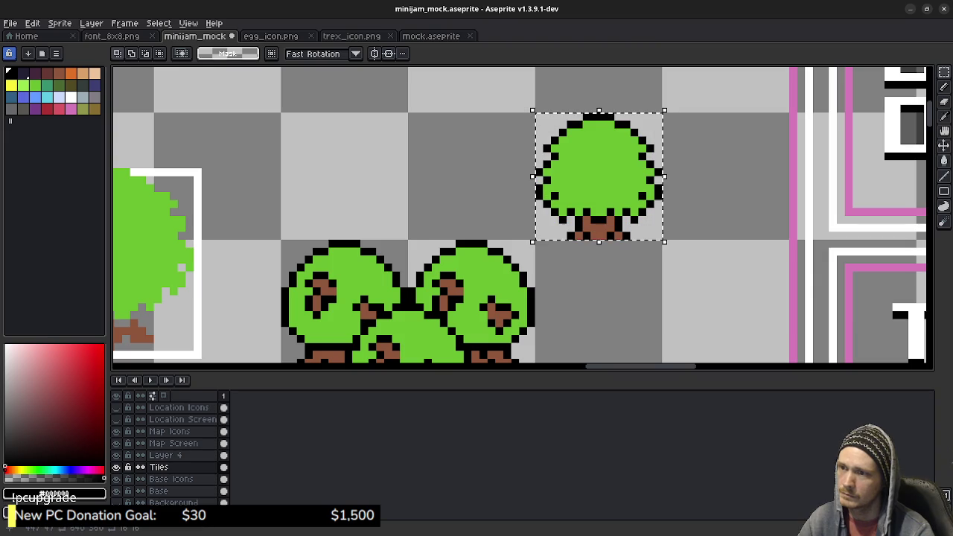
left_click_drag(599, 177, 718, 176)
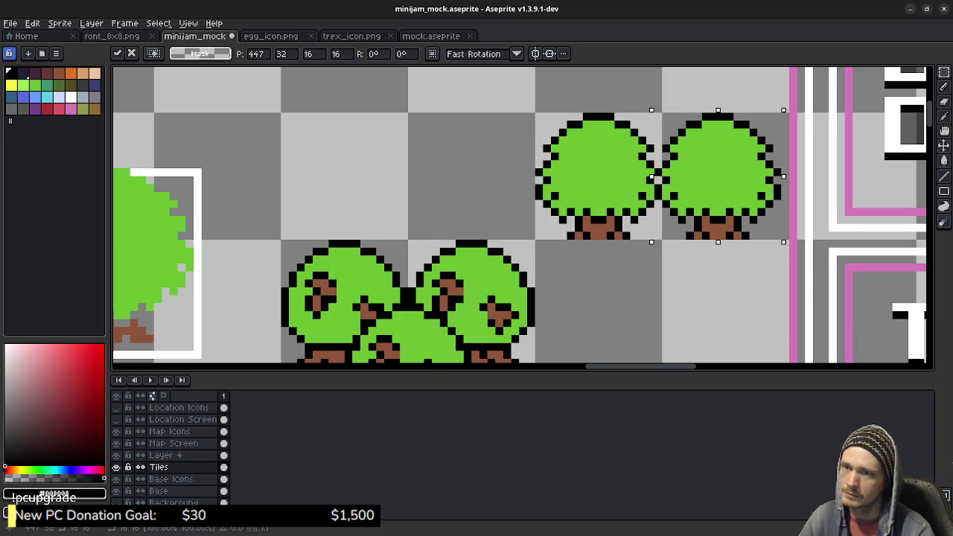
key("Right")
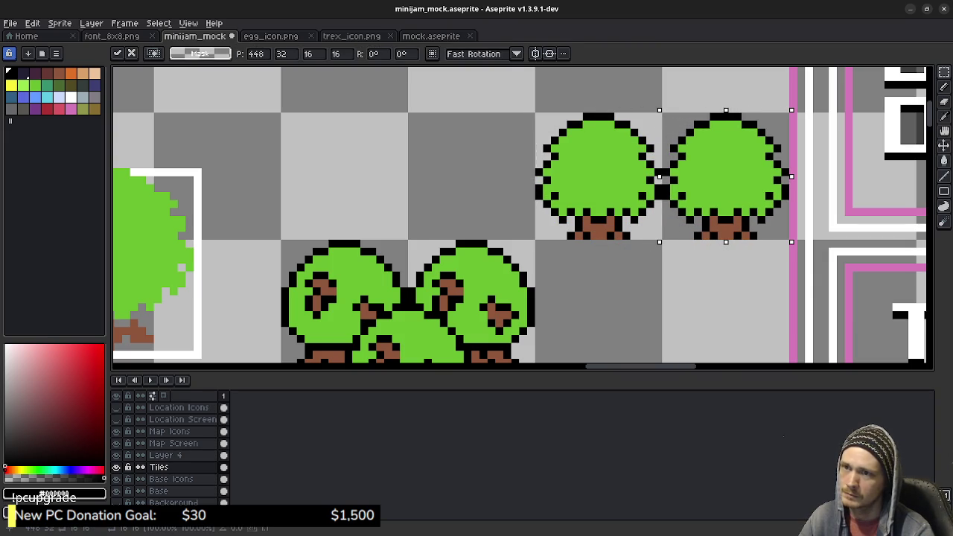
left_click_drag(718, 177, 496, 144)
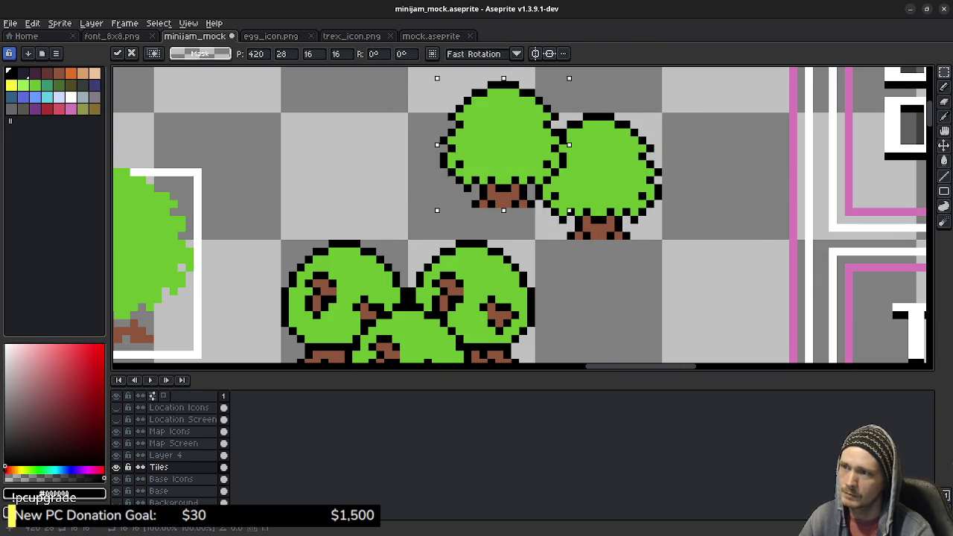
key("Escape")
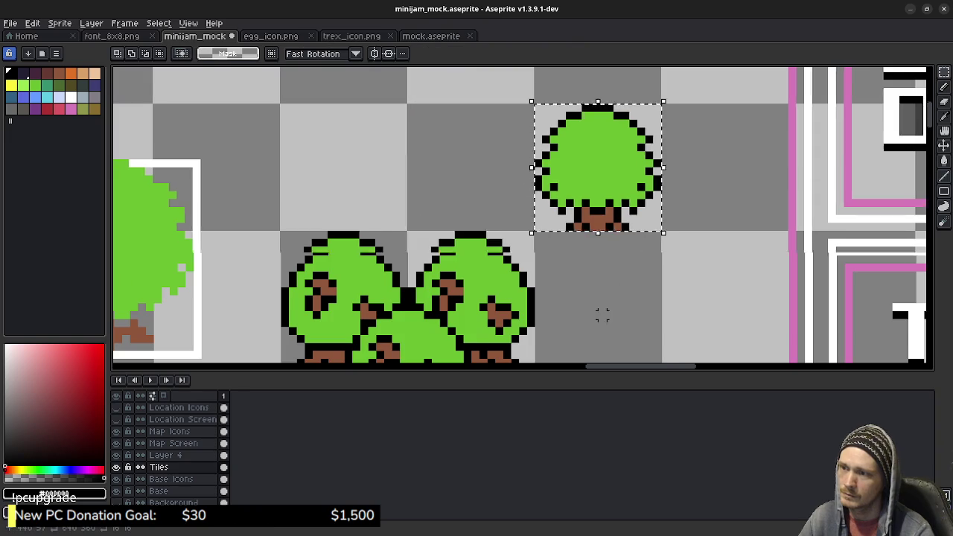
scroll(601, 315, "down", 3)
scroll(566, 290, "up", 5)
scroll(550, 275, "left", 3)
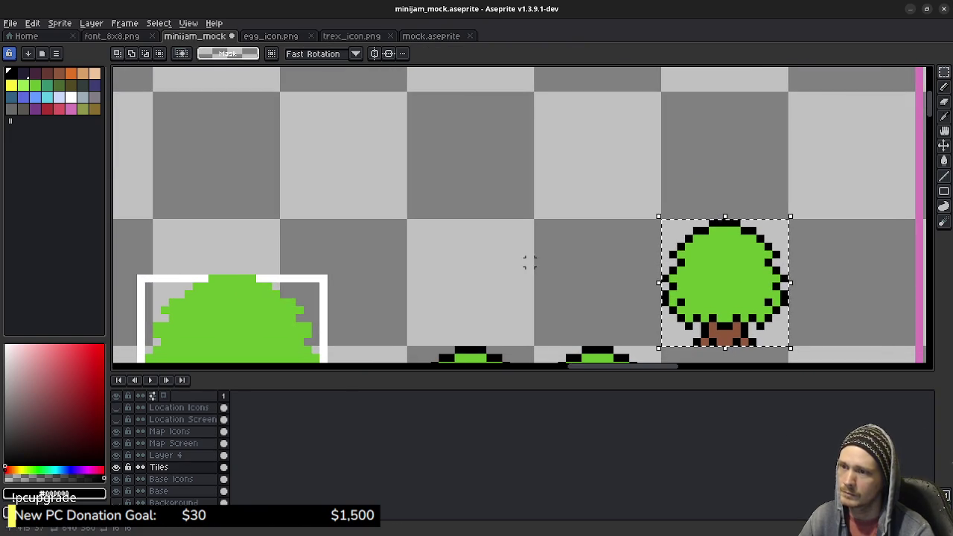
Arrange overlapping tree copies into five: two on top, one in the middle, two below.
left_click_drag(722, 282, 459, 155)
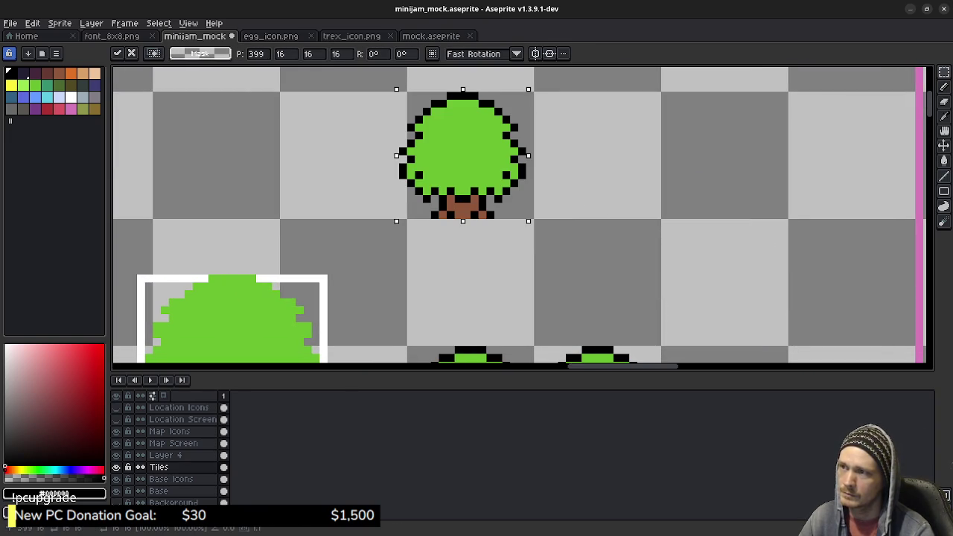
key("Right")
key("Return")
left_click_drag(465, 156, 592, 156)
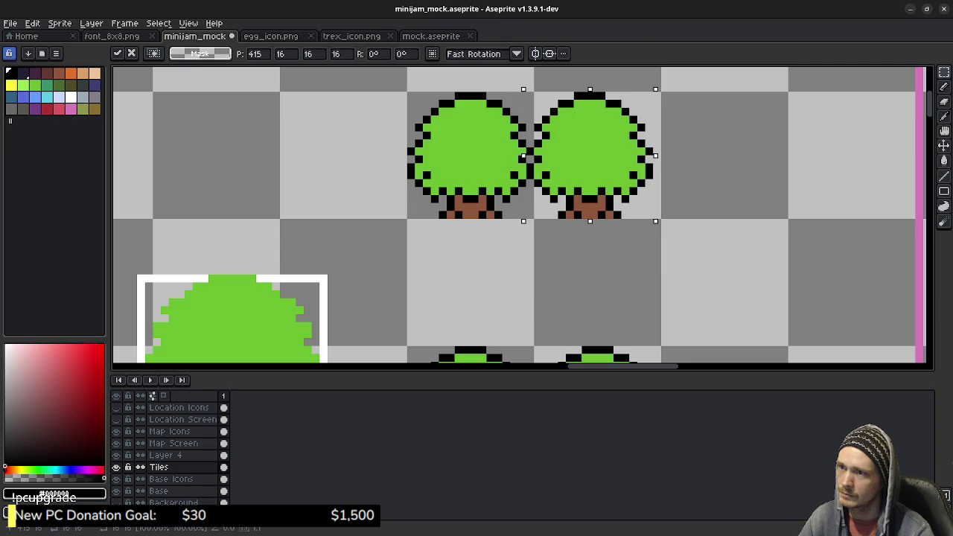
key("Right")
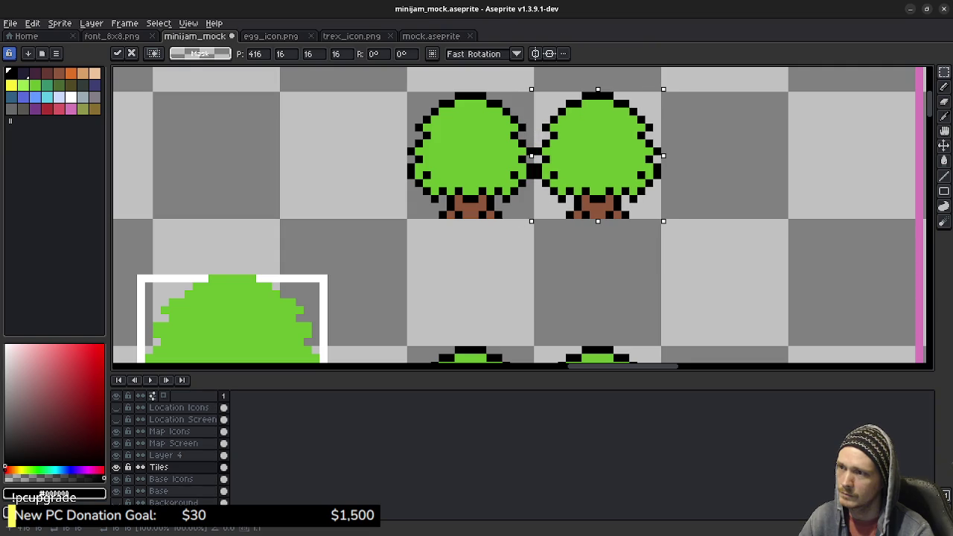
mouse_move(533, 157)
left_mouse_down()
mouse_move(501, 203)
mouse_move(470, 220)
left_mouse_up()
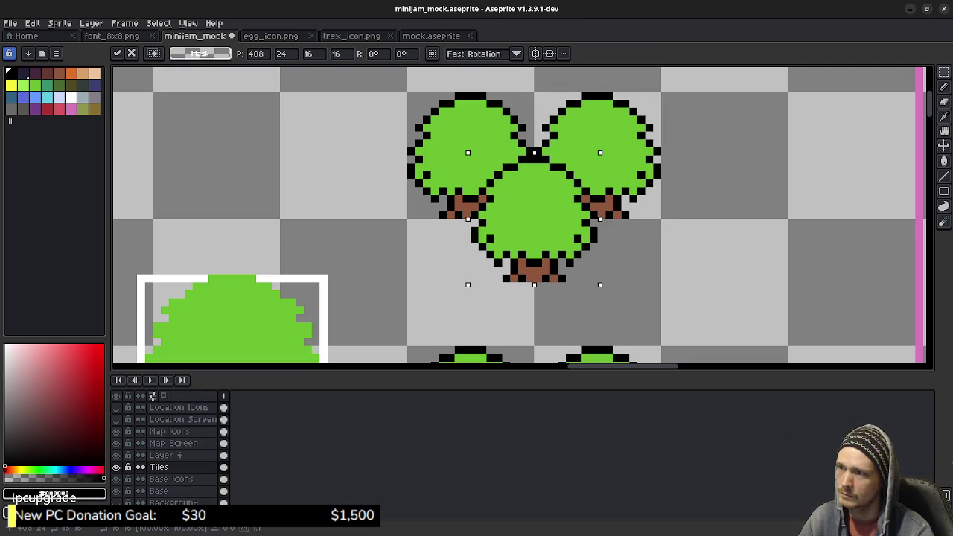
mouse_move(470, 220)
left_mouse_down()
mouse_move(407, 282)
mouse_move(501, 275)
mouse_move(534, 283)
left_mouse_up()
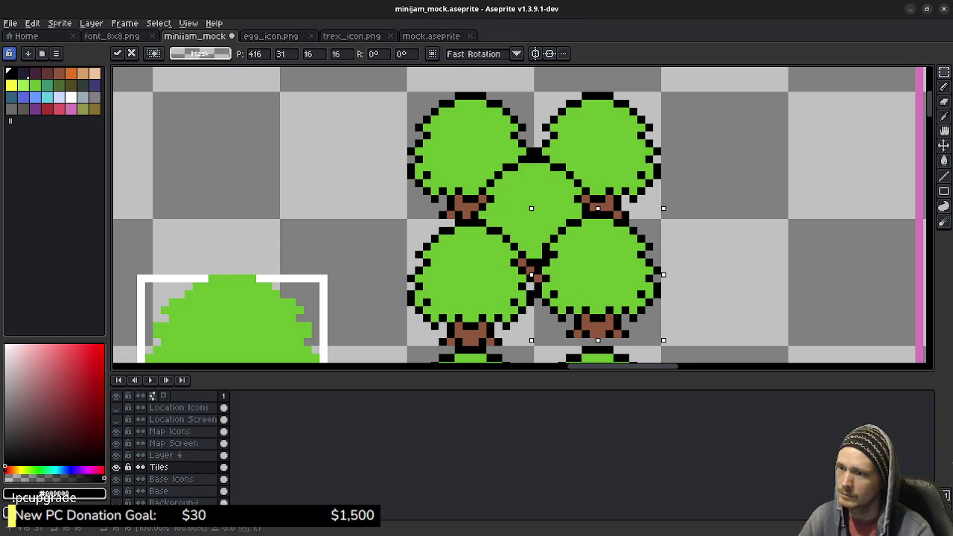
key("Return")
Zoom out over the map, then select and delete the older brown-spotted tree block.
scroll(693, 239, "down", 2)
scroll(693, 238, "down", 1)
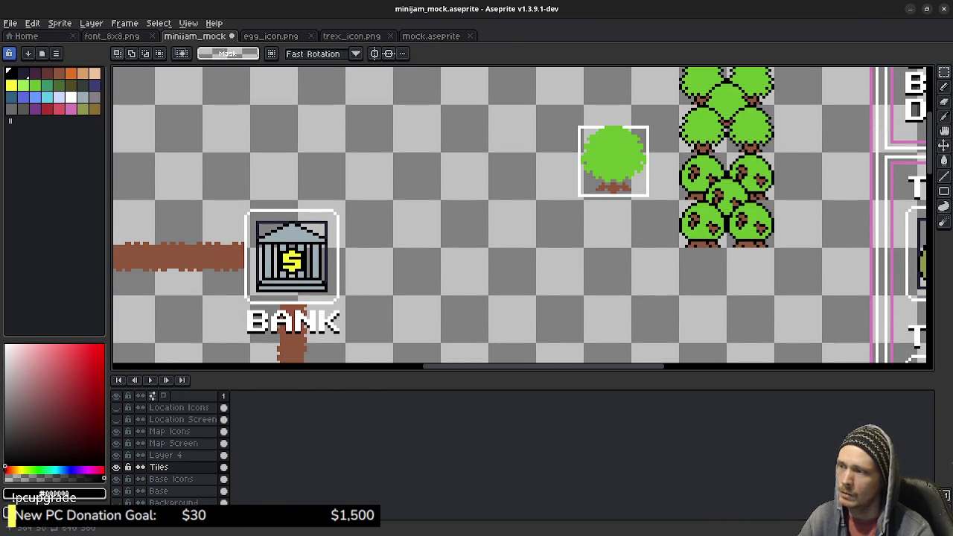
scroll(554, 222, "down", 1)
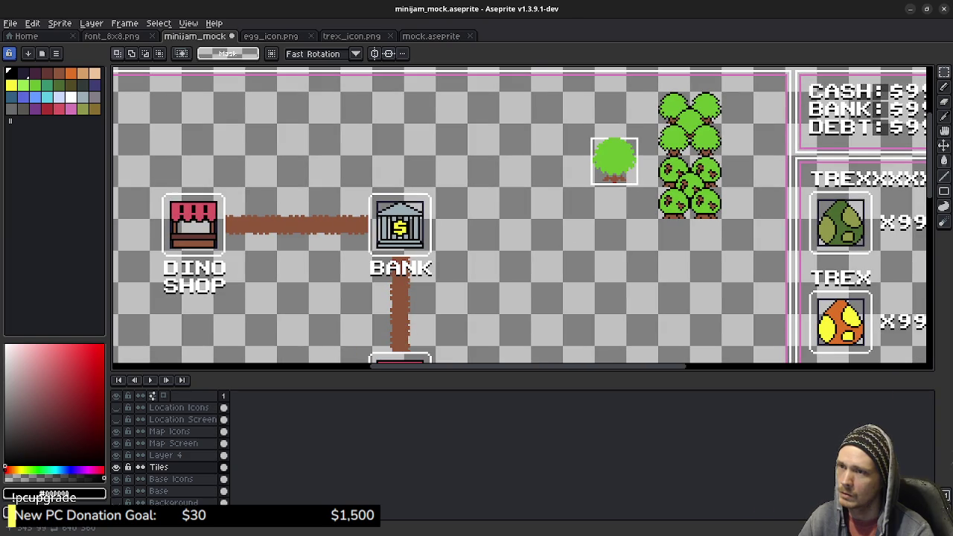
scroll(595, 222, "down", 2)
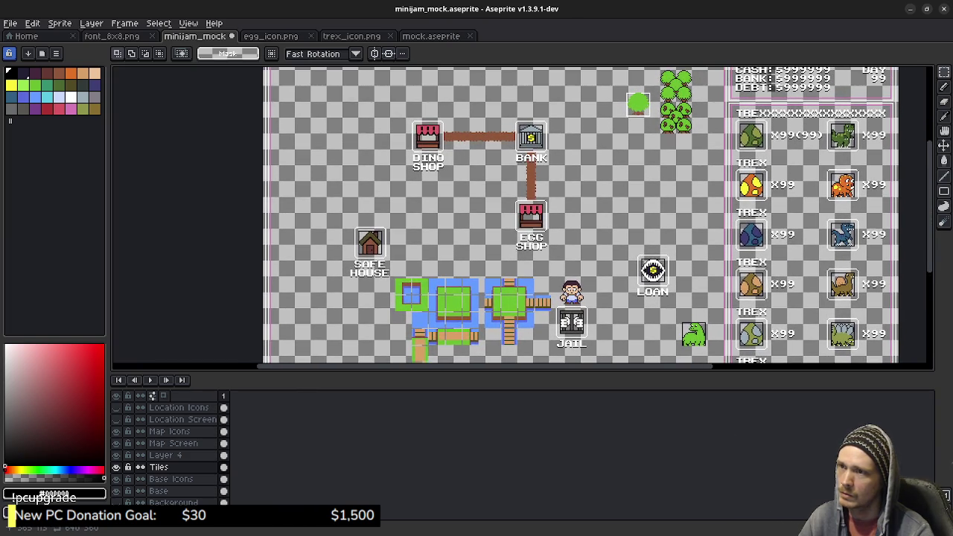
left_click_drag(617, 192, 624, 167)
left_click_drag(671, 147, 588, 256)
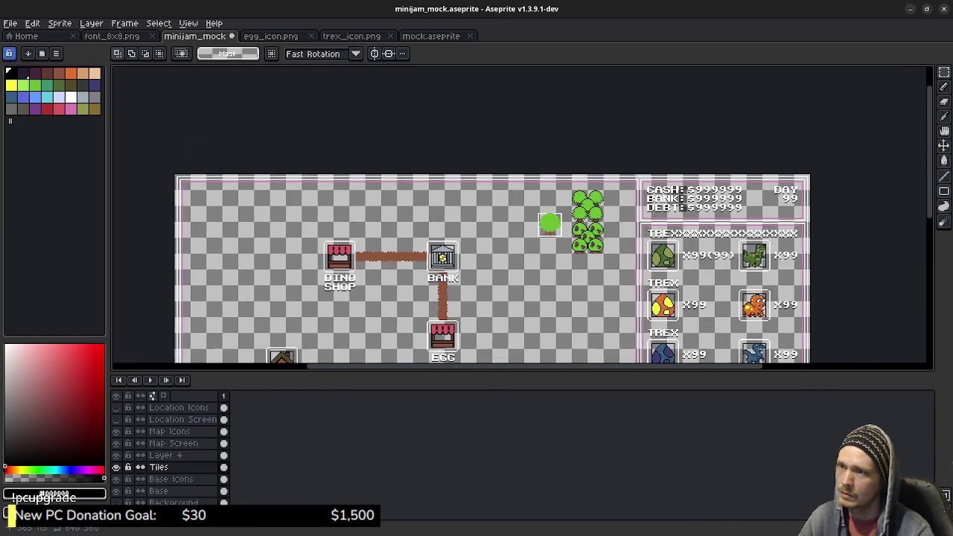
scroll(589, 256, "up", 2)
scroll(589, 256, "up", 1)
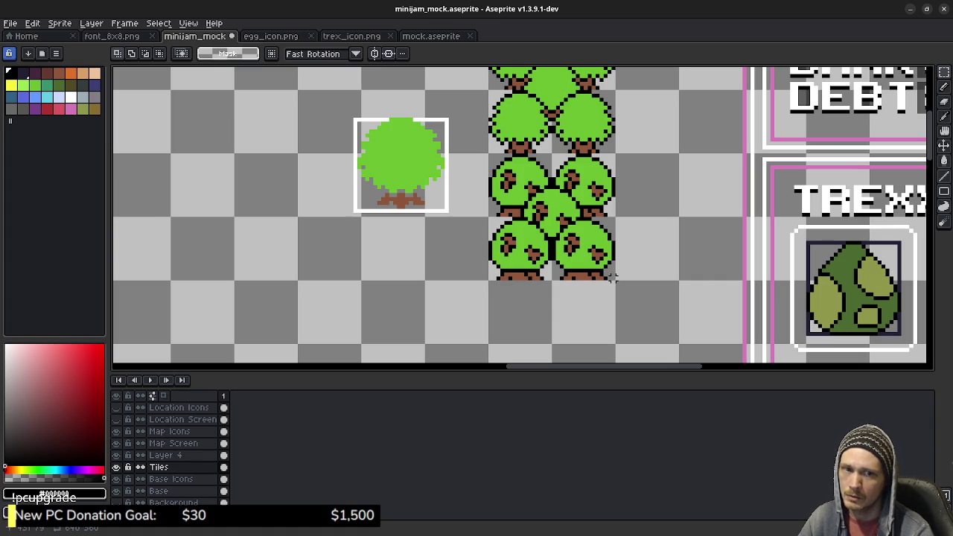
left_click_drag(614, 279, 486, 152)
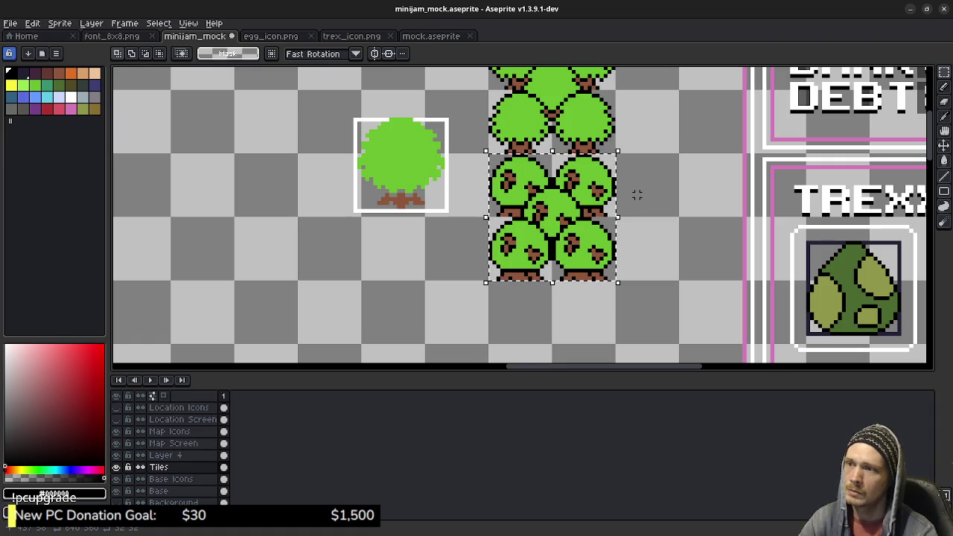
key("Delete")
Check the single tree tile and the new five-tree cluster by selecting and deselecting each.
scroll(587, 223, "up", 5)
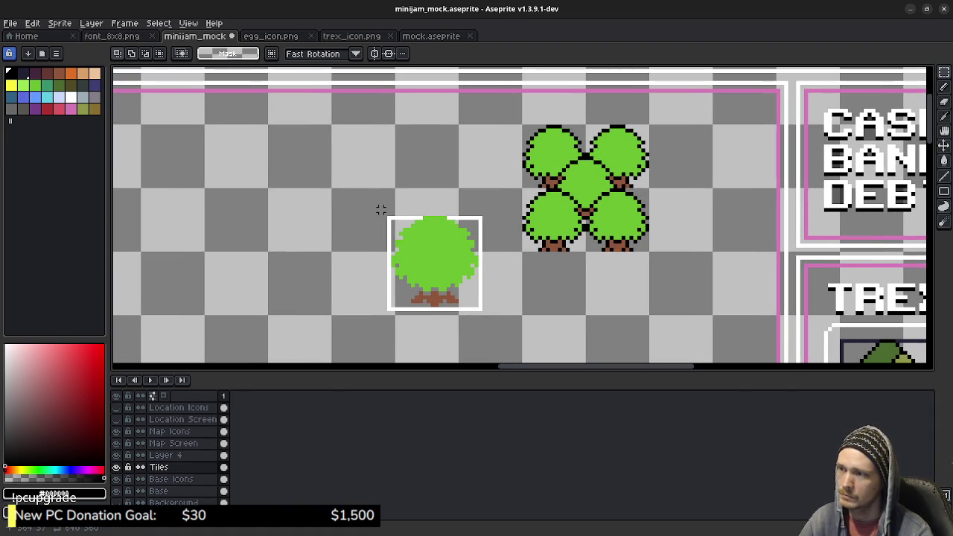
left_click_drag(380, 210, 487, 316)
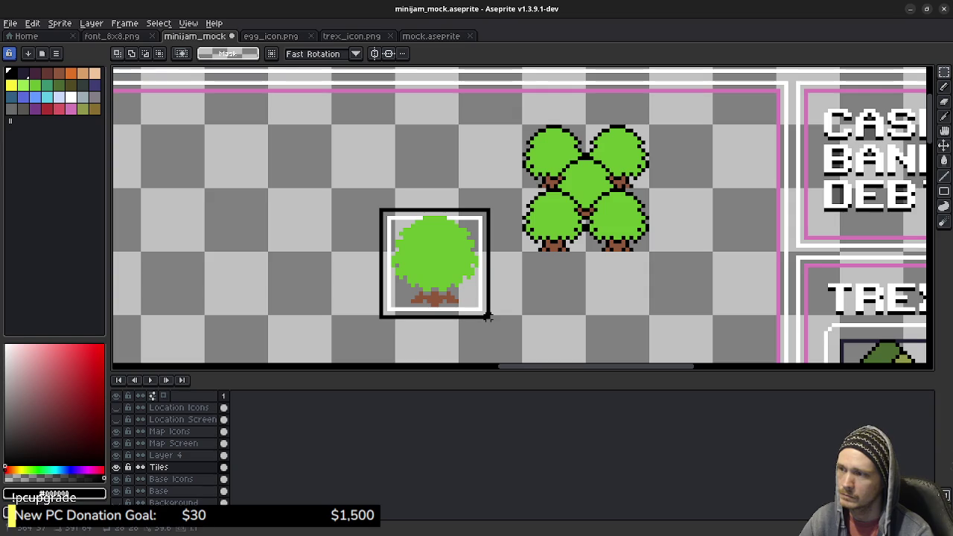
left_click(528, 291)
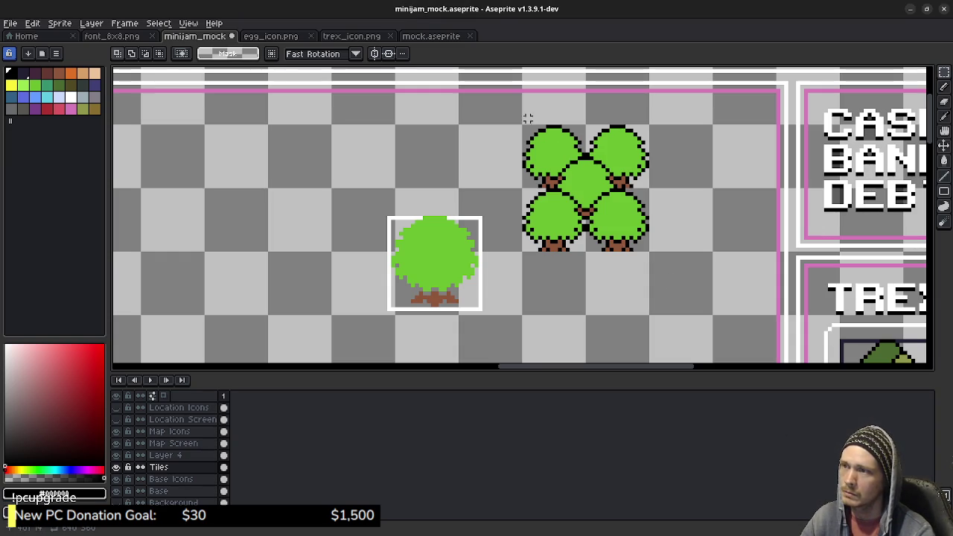
left_click_drag(523, 127, 650, 253)
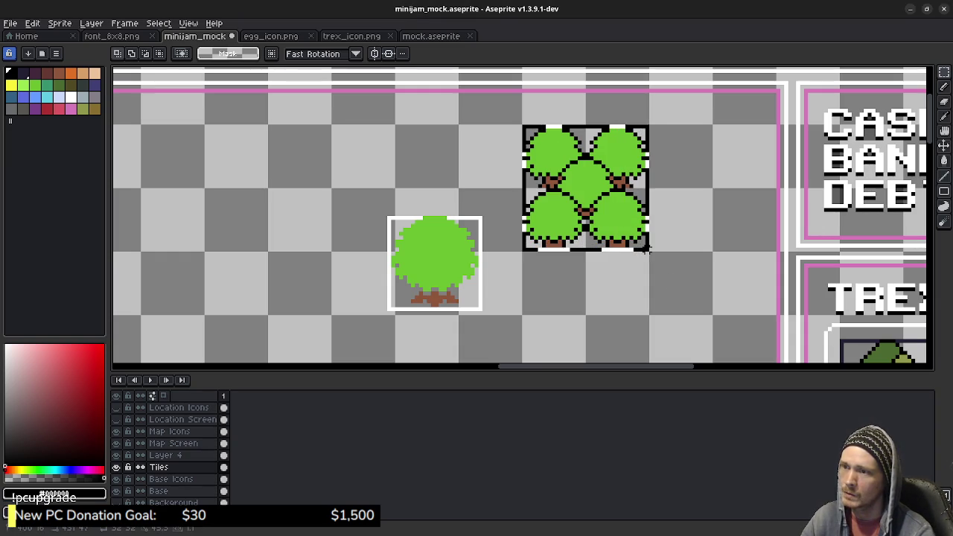
left_click(686, 245)
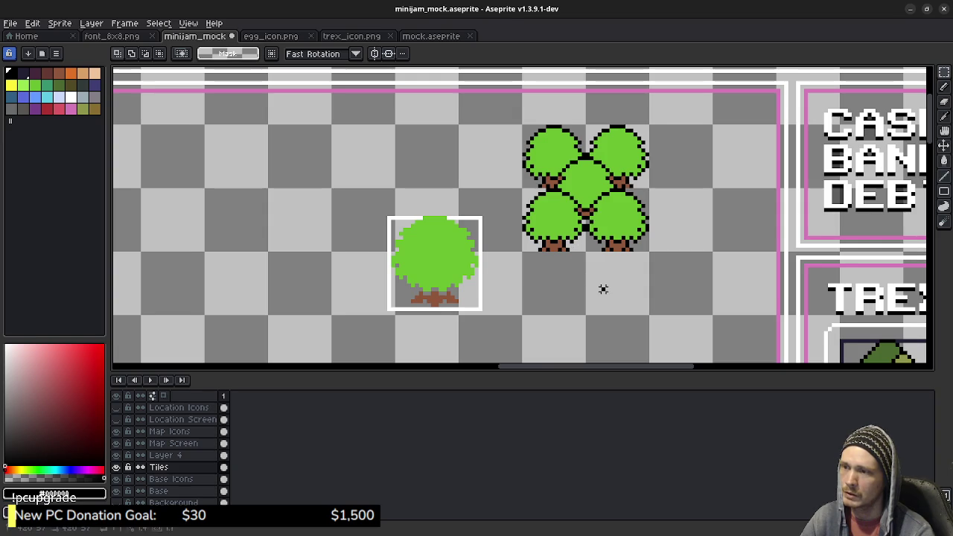
Paste a tree below the cluster and flip one half horizontally to make it symmetrical.
key("ctrl+v")
left_click_drag(541, 174, 536, 300)
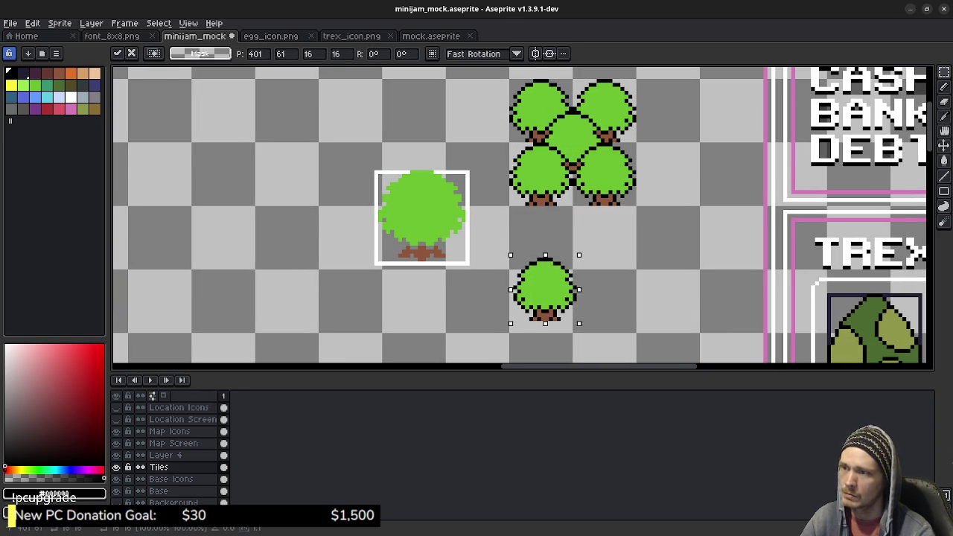
key("Right")
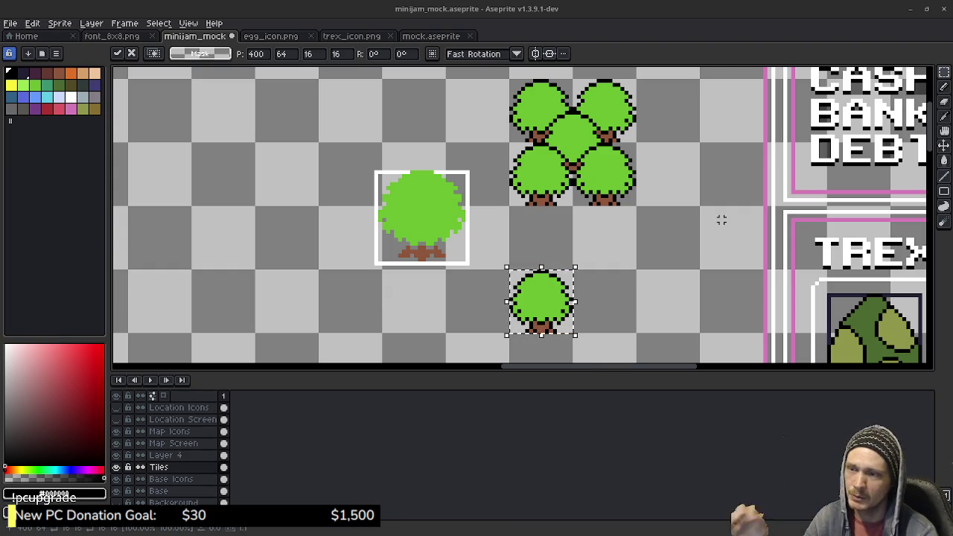
left_click(598, 298)
mouse_move(587, 323)
left_mouse_down()
mouse_move(599, 296)
mouse_move(560, 271)
mouse_move(545, 214)
left_mouse_up()
scroll(593, 304, "up", 1)
key("shift+h")
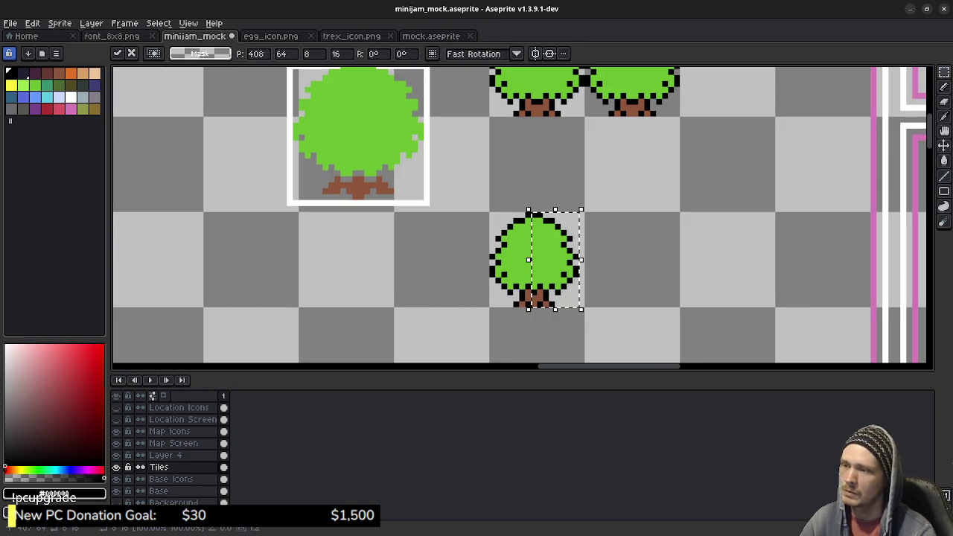
left_click(629, 233)
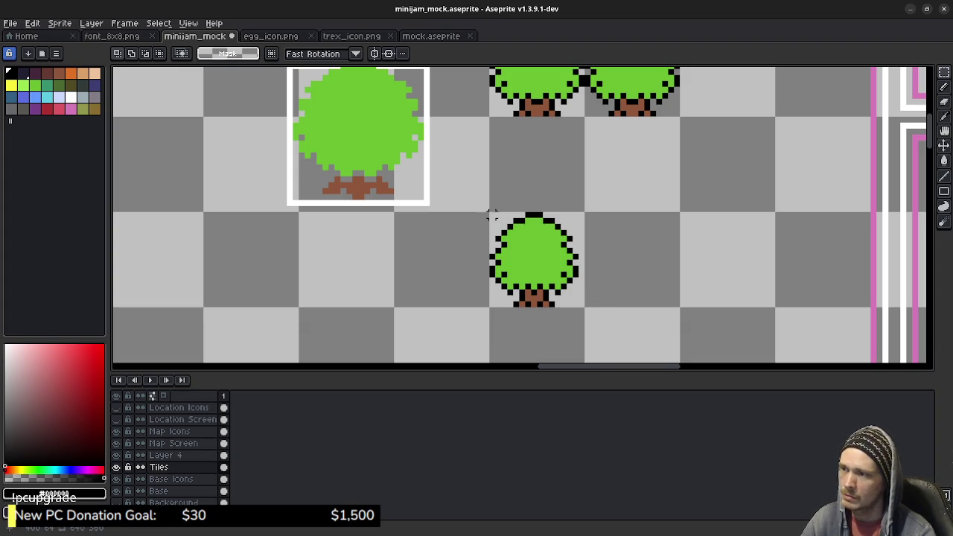
Duplicate the lower tree to its right, nudging the copy into place at 416, 64.
left_click_drag(491, 213, 575, 303)
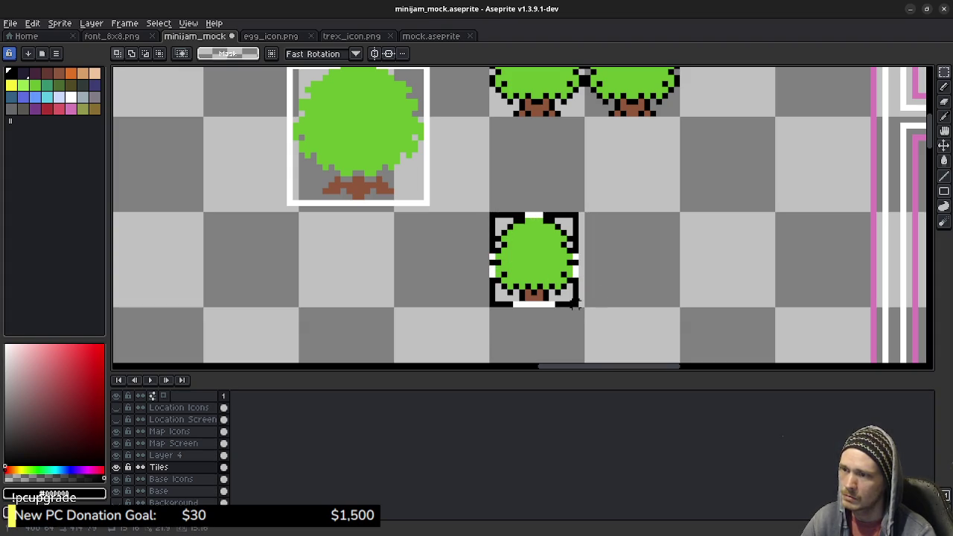
left_click_drag(536, 261, 623, 260)
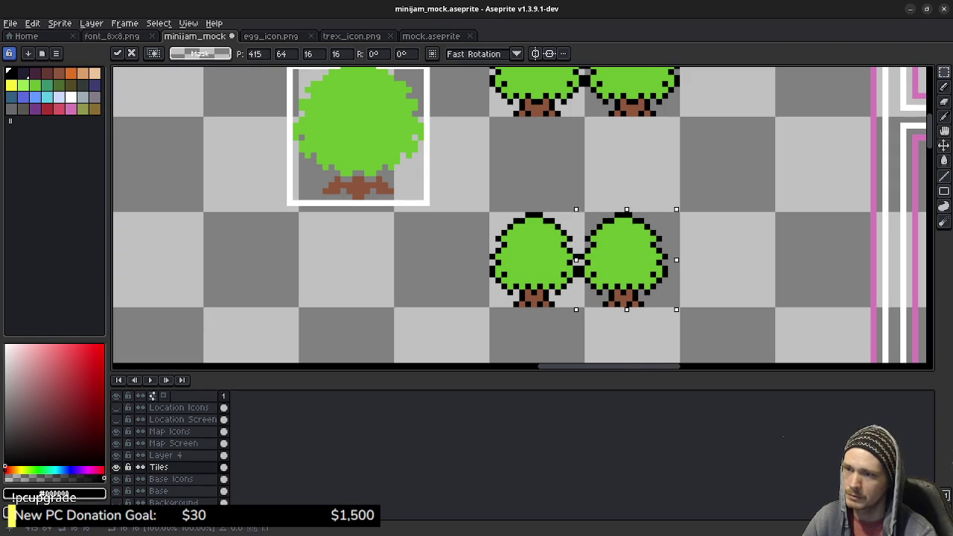
key("Right")
key("Return")
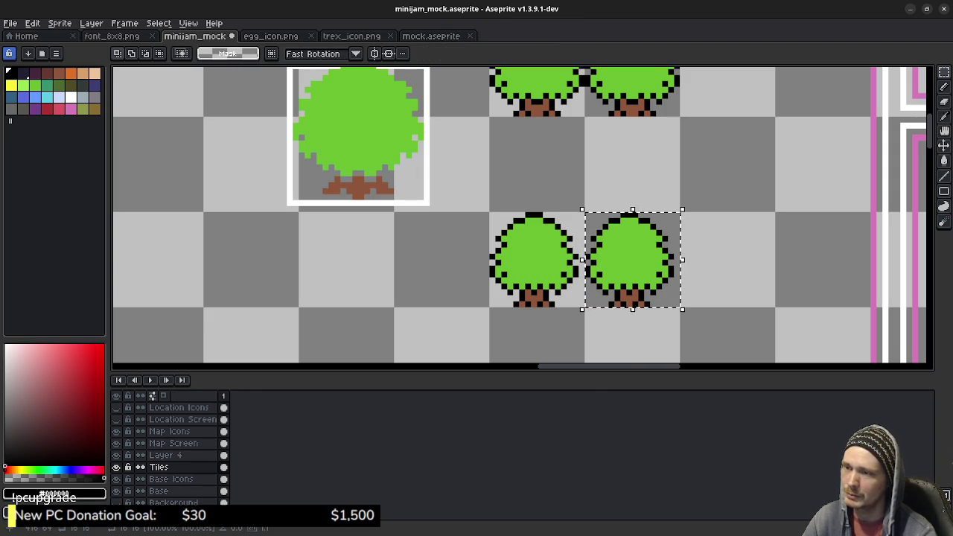
left_click_drag(598, 332, 589, 274)
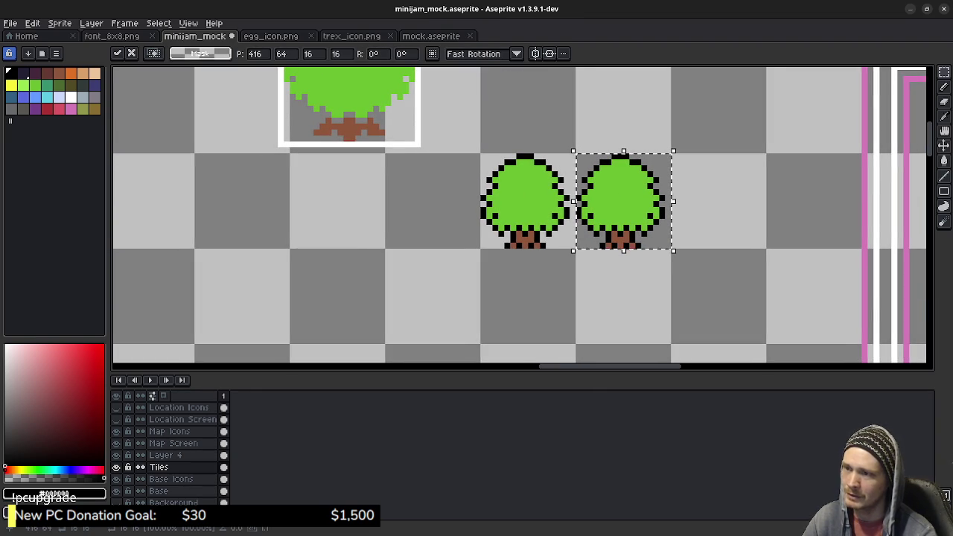